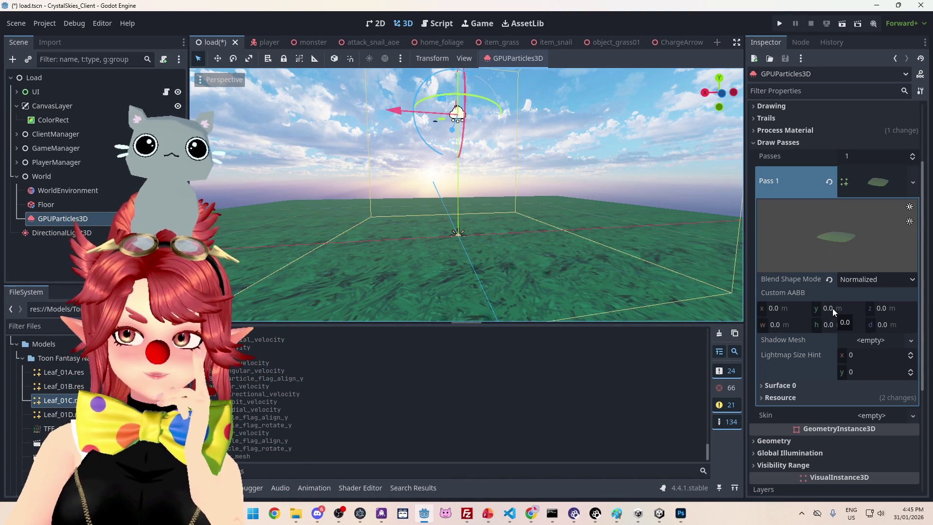
Step: Reset the leaf mesh's Custom AABB height to 0
{"action": "left_click_drag", "start_coordinate": [830, 325], "coordinate": [845, 326]}
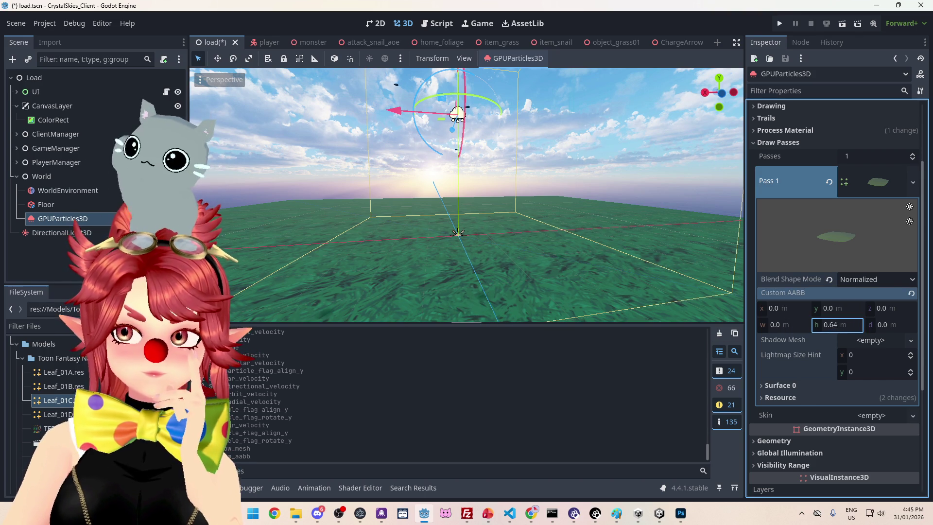
{"action": "left_click", "coordinate": [842, 325]}
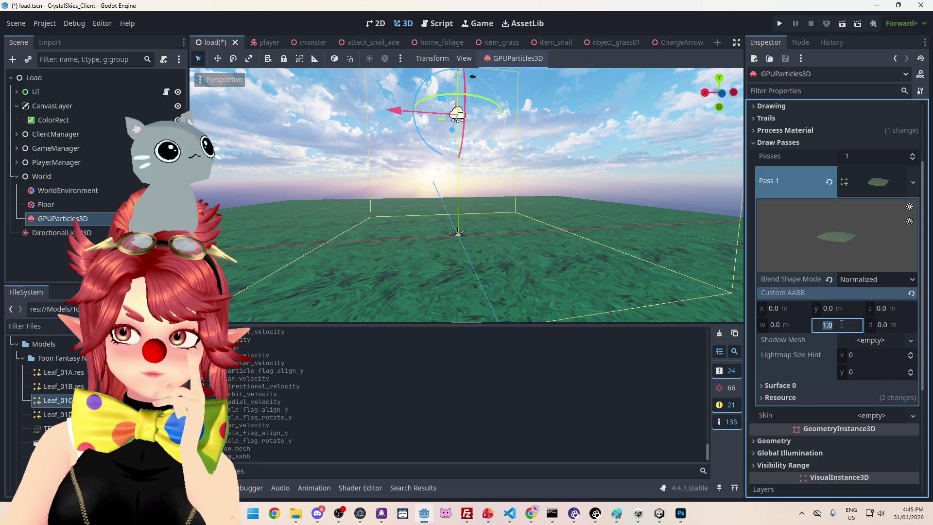
{"action": "type", "text": "0"}
{"action": "key", "text": "Return"}
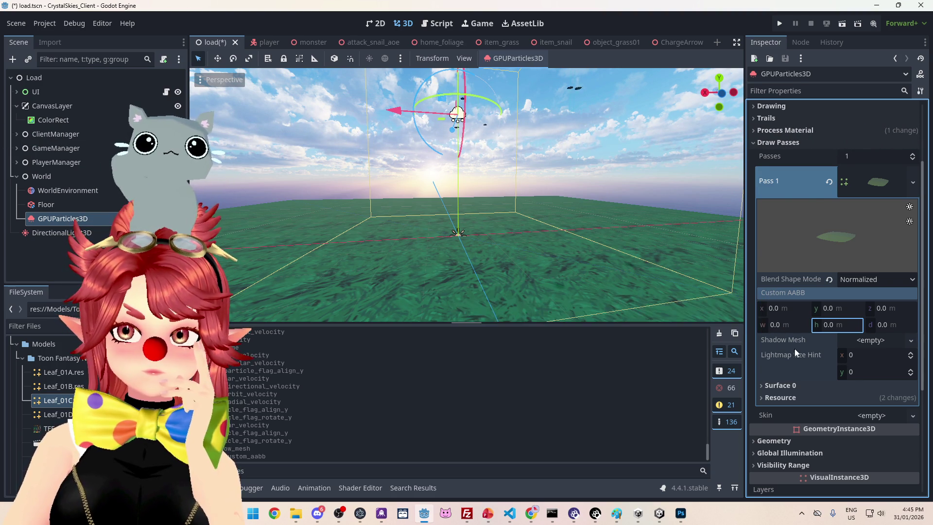
Step: Collapse the pass settings, expand the emitter's Geometry section, and reopen the Leaf_01C mesh settings
{"action": "scroll", "coordinate": [834, 296], "scroll_direction": "up", "scroll_amount": 2}
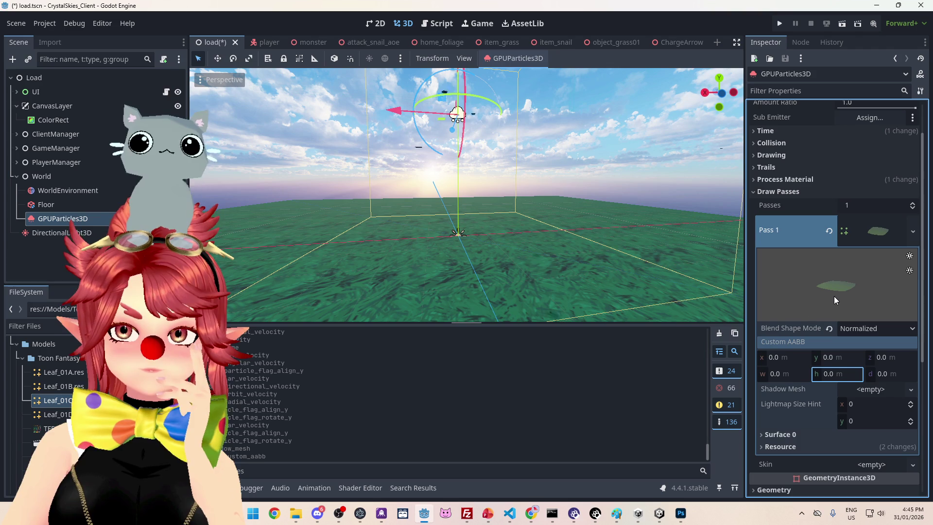
{"action": "left_click", "coordinate": [874, 231]}
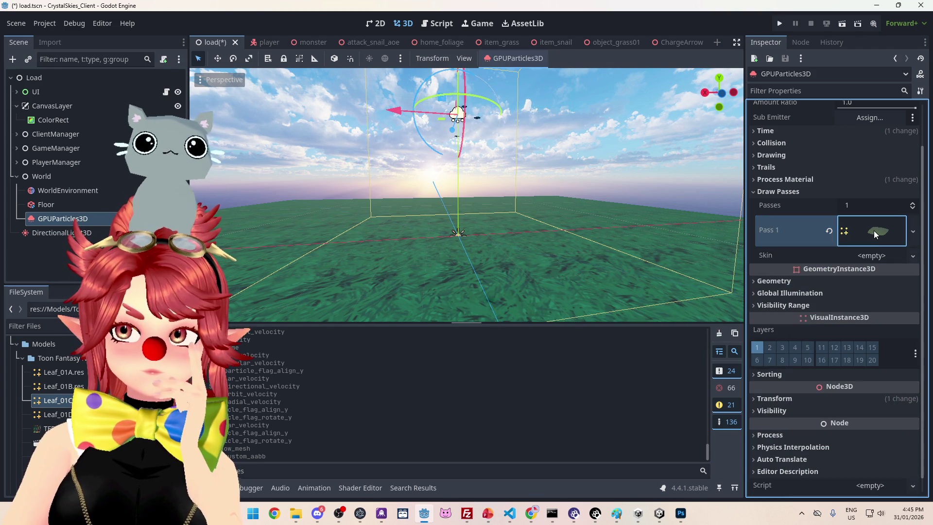
{"action": "left_click", "coordinate": [780, 281]}
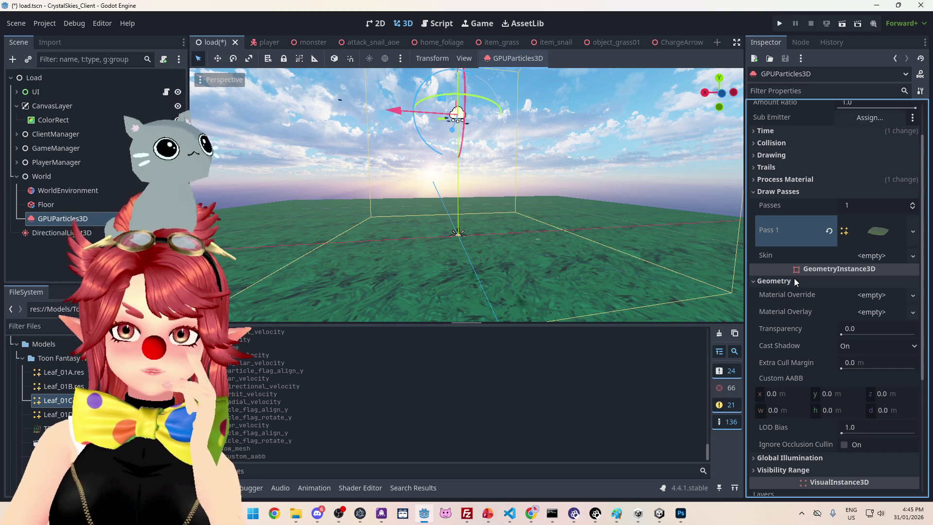
{"action": "left_click", "coordinate": [877, 231]}
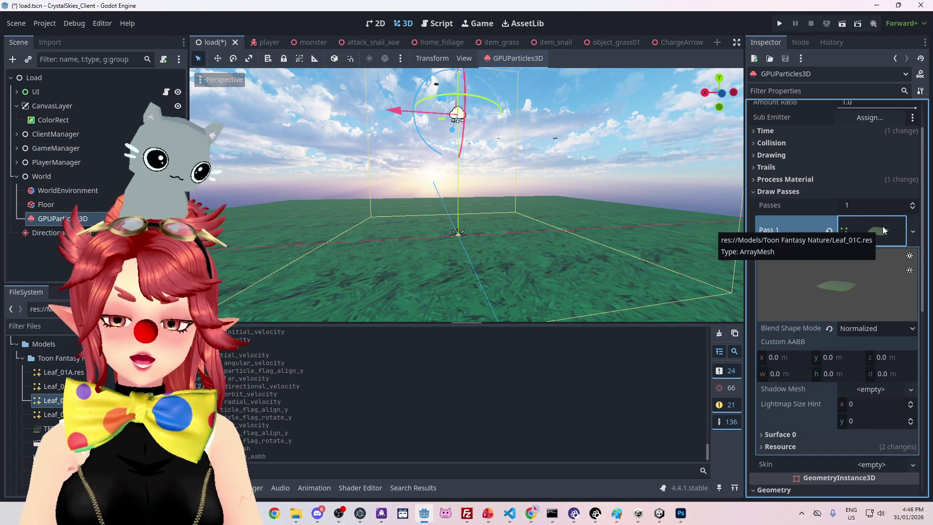
Step: Tilt the emitter 90° around X to inspect it, then undo back to 0
{"action": "mouse_move", "coordinate": [518, 171]}
{"action": "left_mouse_down"}
{"action": "mouse_move", "coordinate": [491, 175]}
{"action": "mouse_move", "coordinate": [501, 194]}
{"action": "mouse_move", "coordinate": [562, 208]}
{"action": "mouse_move", "coordinate": [555, 228]}
{"action": "mouse_move", "coordinate": [631, 260]}
{"action": "left_mouse_up"}
{"action": "scroll", "coordinate": [828, 363], "scroll_direction": "down", "scroll_amount": 10}
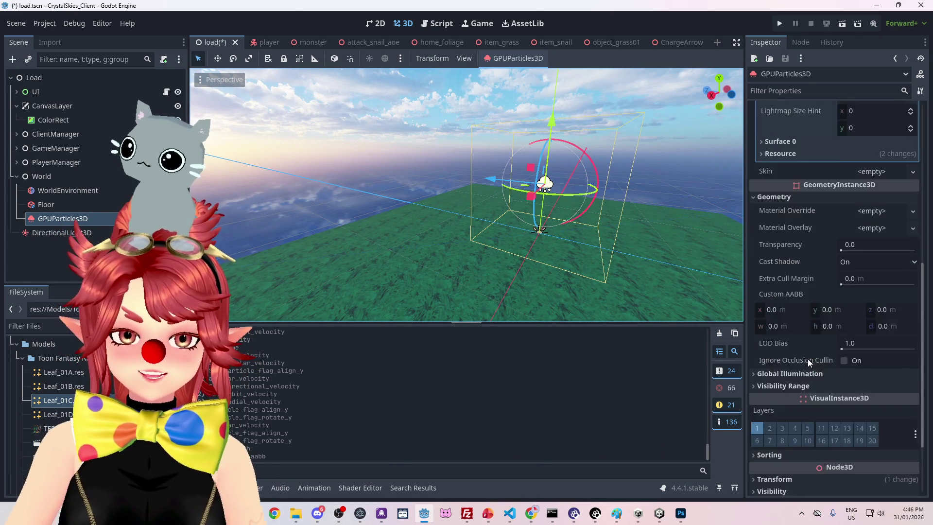
{"action": "left_click", "coordinate": [805, 382]}
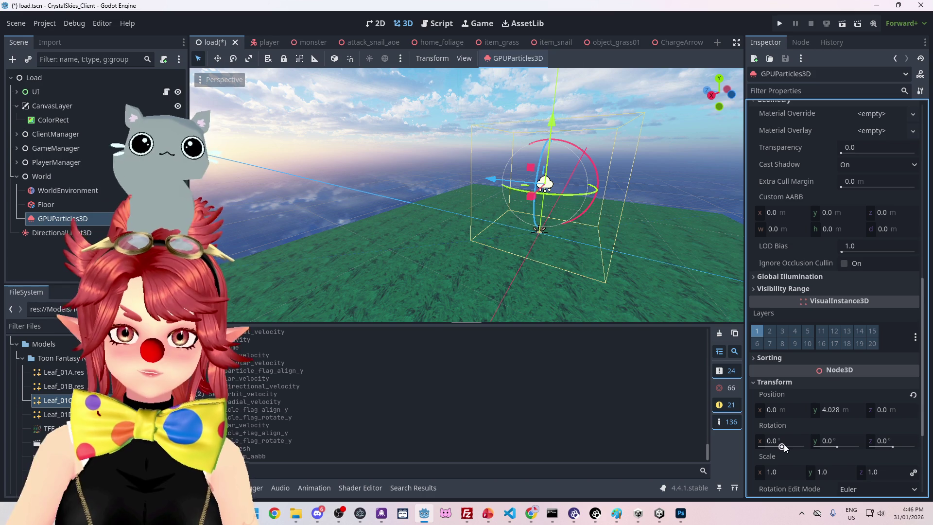
{"action": "left_click_drag", "start_coordinate": [783, 445], "coordinate": [785, 447]}
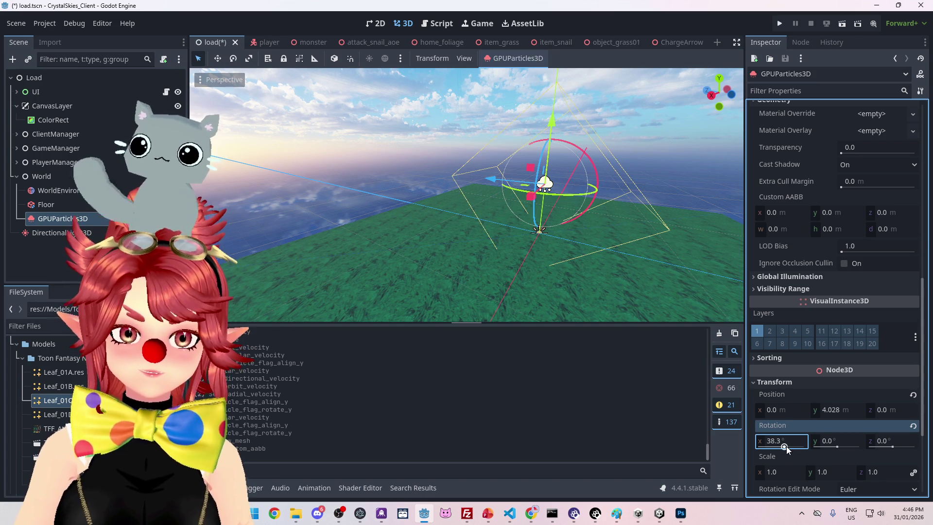
{"action": "left_click", "coordinate": [792, 442]}
{"action": "type", "text": "90"}
{"action": "key", "text": "Return"}
{"action": "mouse_move", "coordinate": [607, 272]}
{"action": "left_mouse_down"}
{"action": "mouse_move", "coordinate": [469, 235]}
{"action": "mouse_move", "coordinate": [404, 241]}
{"action": "mouse_move", "coordinate": [506, 240]}
{"action": "left_mouse_up"}
{"action": "key", "text": "ctrl+z"}
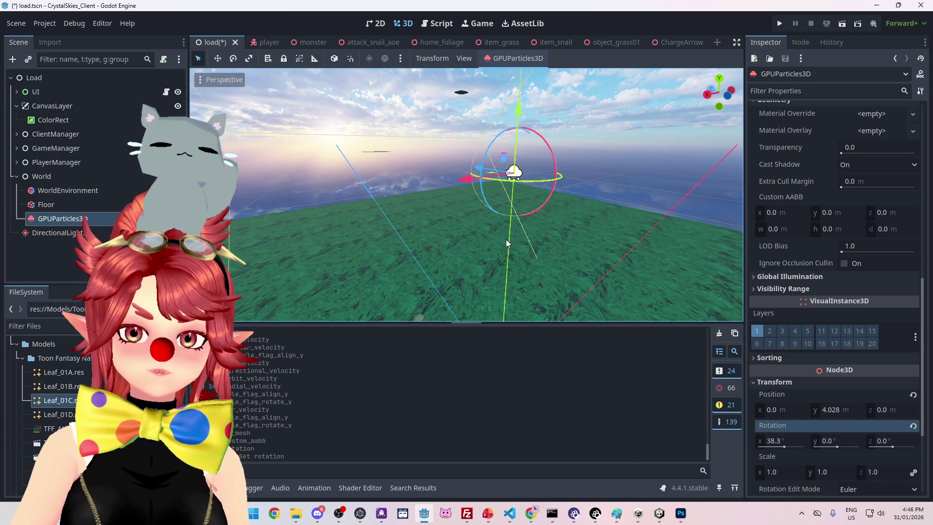
{"action": "key", "text": "ctrl+z"}
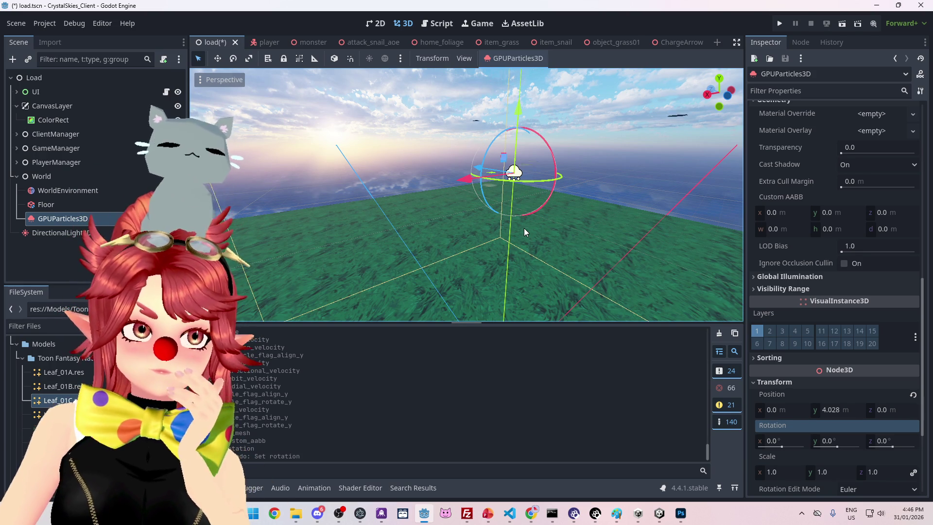
Step: Browse the Inspector, briefly expanding and collapsing the leaf mesh's Surface 0 details
{"action": "scroll", "coordinate": [855, 417], "scroll_direction": "down", "scroll_amount": 3}
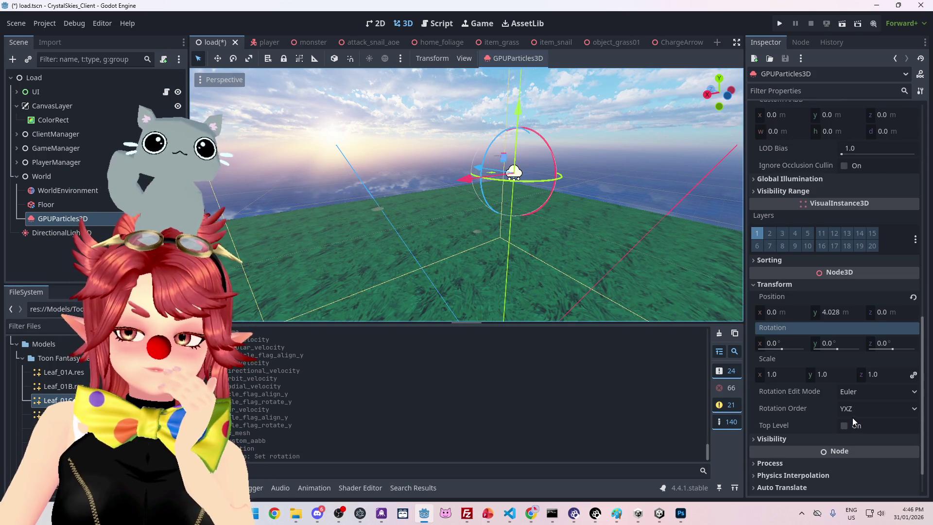
{"action": "mouse_move", "coordinate": [809, 393]}
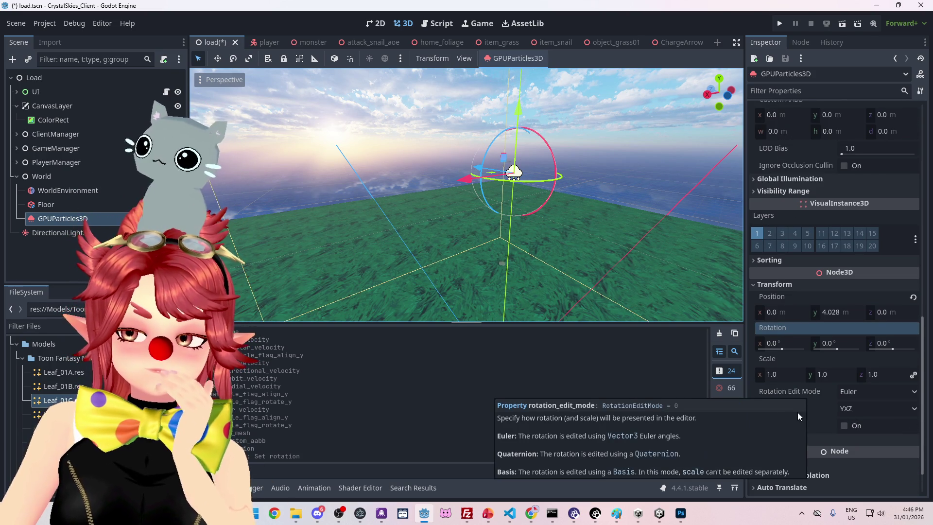
{"action": "mouse_move", "coordinate": [789, 411]}
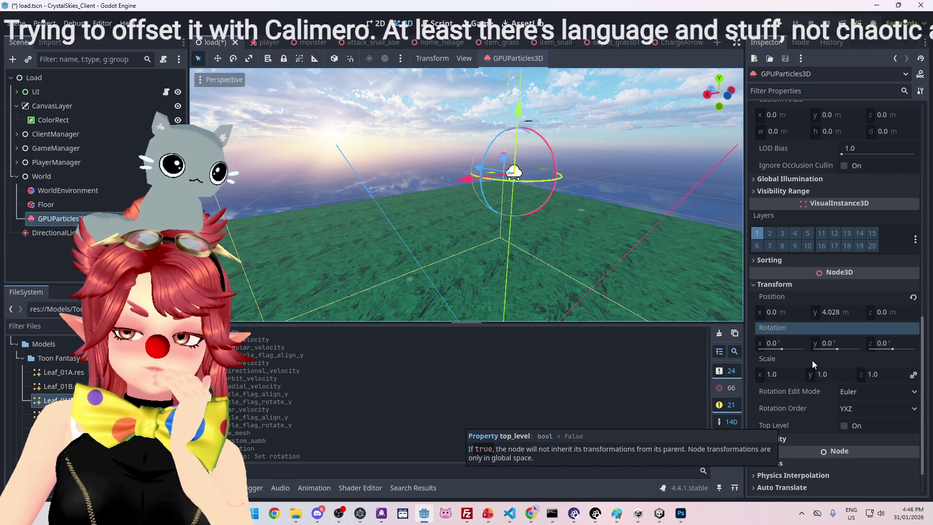
{"action": "scroll", "coordinate": [811, 363], "scroll_direction": "up", "scroll_amount": 4}
{"action": "scroll", "coordinate": [812, 360], "scroll_direction": "up", "scroll_amount": 4}
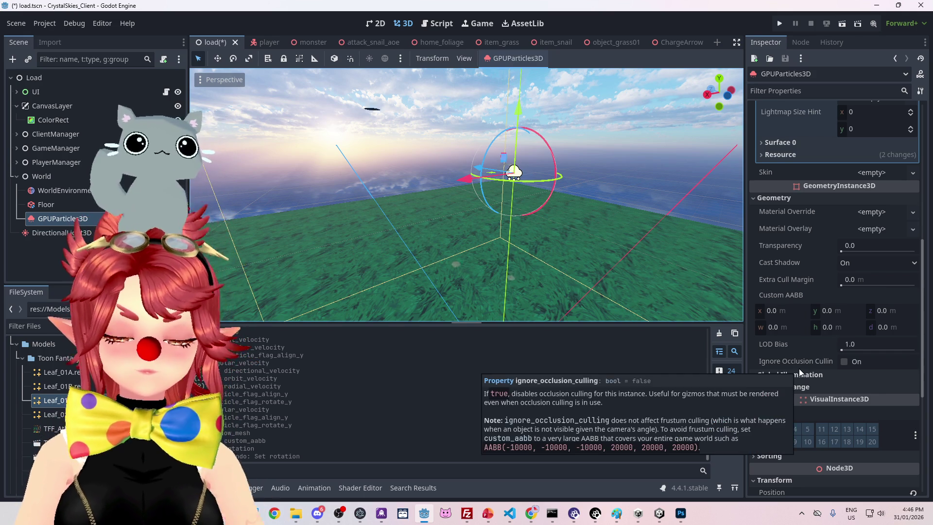
{"action": "scroll", "coordinate": [836, 304], "scroll_direction": "up", "scroll_amount": 2}
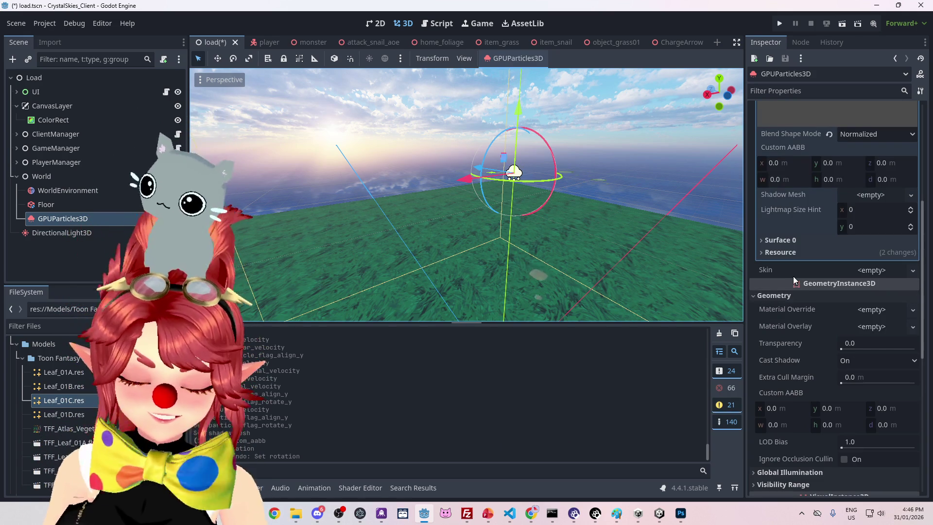
{"action": "left_click", "coordinate": [781, 240]}
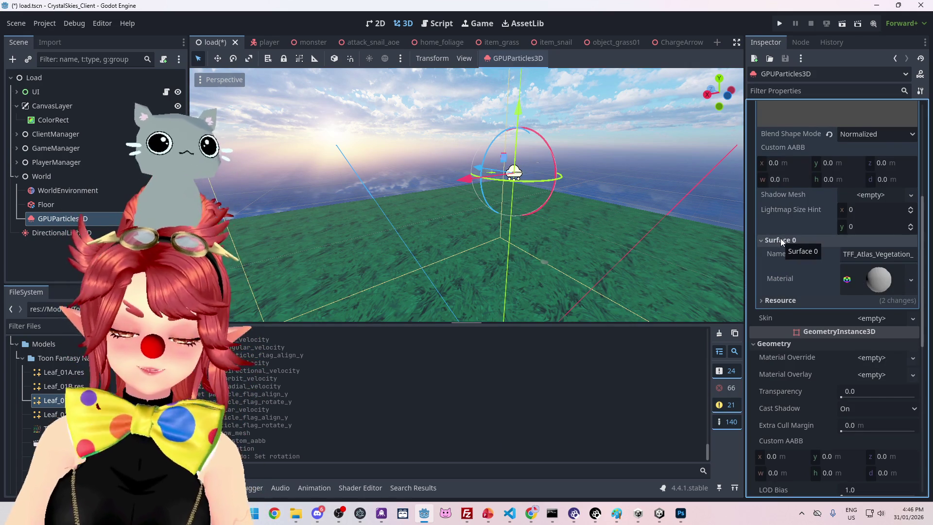
{"action": "left_click", "coordinate": [787, 241]}
{"action": "scroll", "coordinate": [803, 275], "scroll_direction": "up", "scroll_amount": 1}
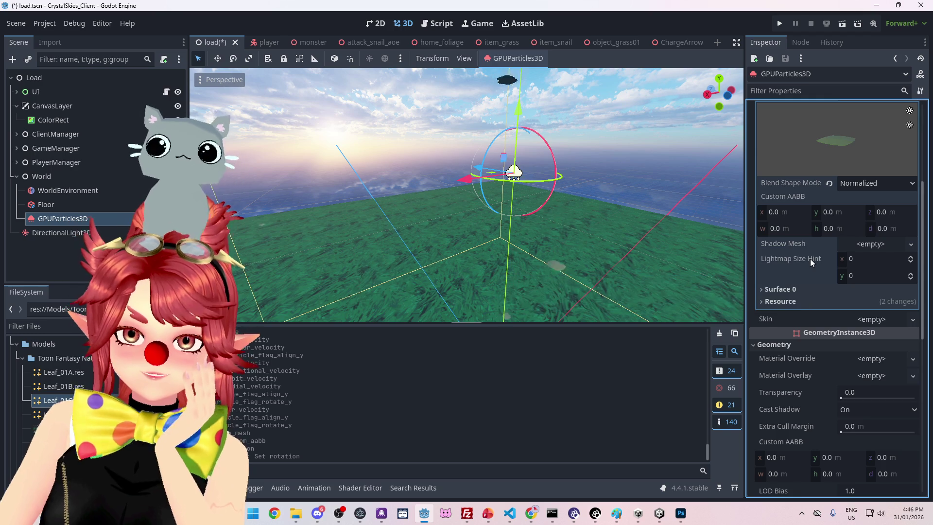
{"action": "scroll", "coordinate": [810, 258], "scroll_direction": "up", "scroll_amount": 1}
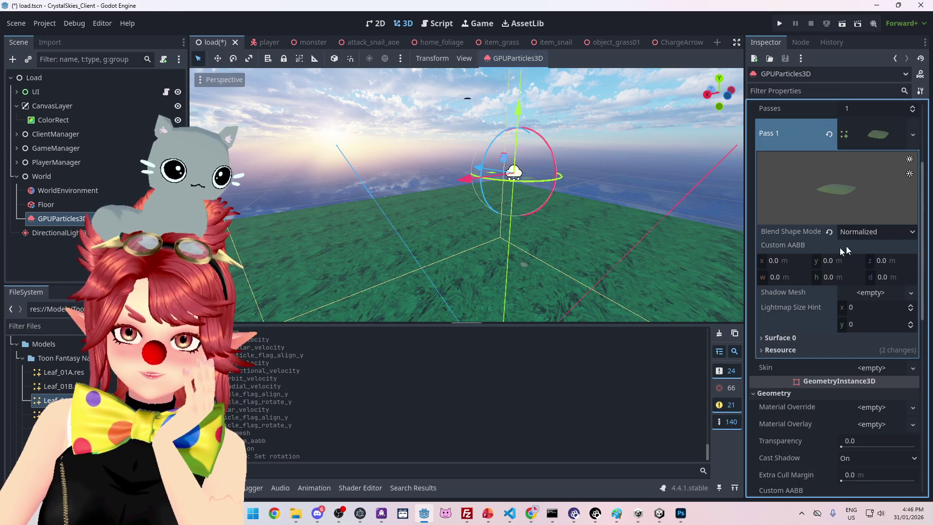
Step: Switch blend shape mode to Relative and back to Normalized, then collapse the pass settings
{"action": "left_click", "coordinate": [881, 234]}
{"action": "left_click", "coordinate": [866, 258]}
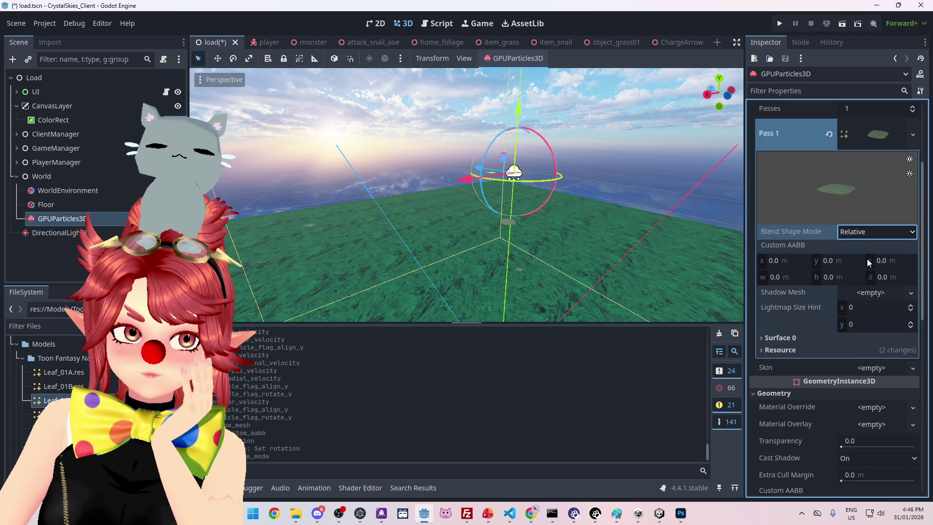
{"action": "left_click", "coordinate": [872, 234]}
{"action": "left_click", "coordinate": [870, 246]}
{"action": "scroll", "coordinate": [850, 255], "scroll_direction": "up", "scroll_amount": 1}
{"action": "left_click", "coordinate": [873, 191]}
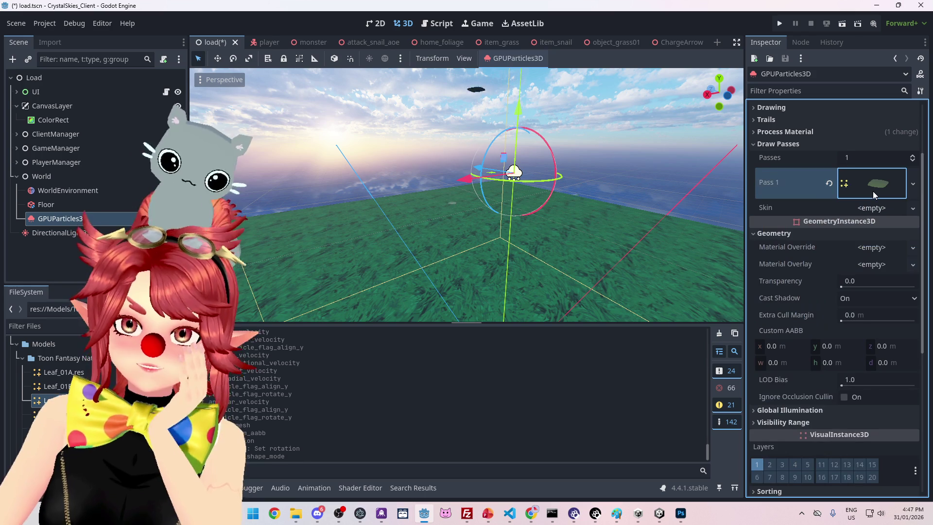
Step: Collapse the Trails and Geometry sections and expand the Process Material settings
{"action": "scroll", "coordinate": [858, 229], "scroll_direction": "up", "scroll_amount": 1}
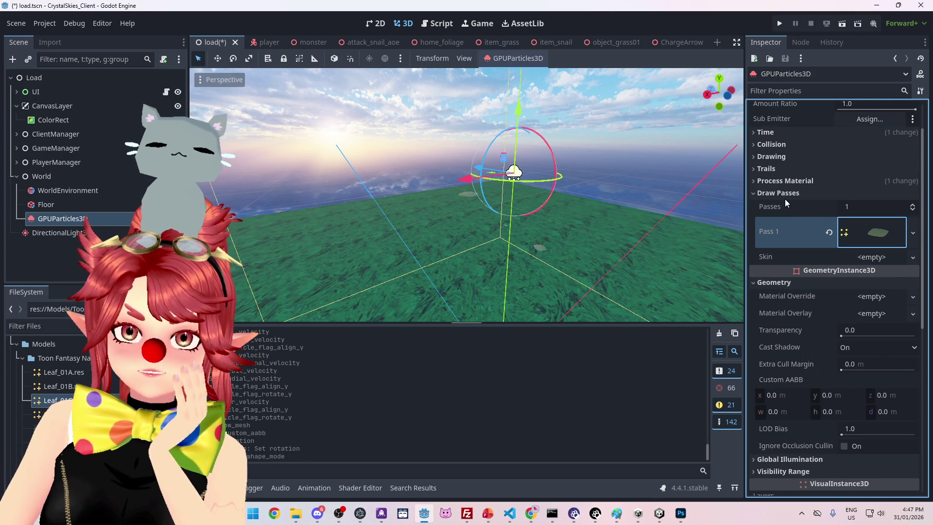
{"action": "left_click", "coordinate": [774, 168]}
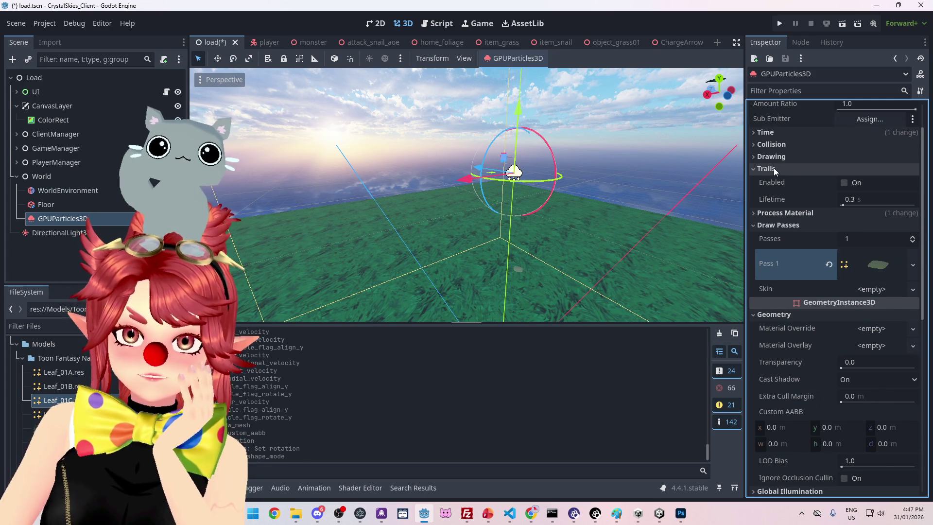
{"action": "left_click", "coordinate": [773, 169]}
{"action": "scroll", "coordinate": [782, 232], "scroll_direction": "up", "scroll_amount": 1}
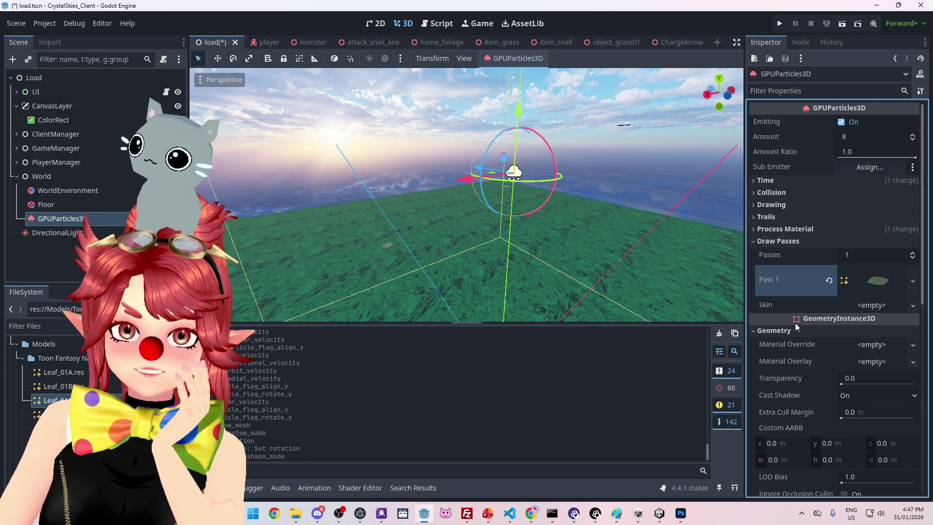
{"action": "scroll", "coordinate": [796, 323], "scroll_direction": "down", "scroll_amount": 2}
{"action": "left_click", "coordinate": [757, 233]}
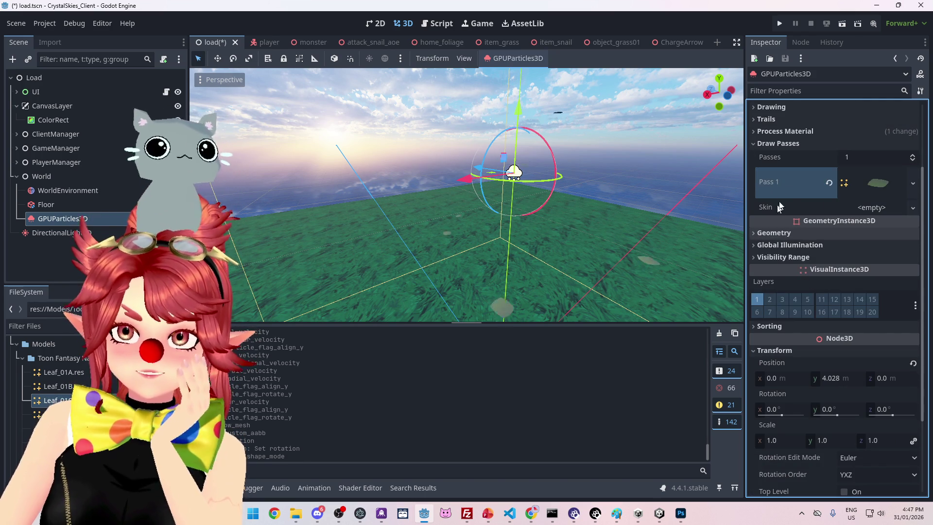
{"action": "scroll", "coordinate": [794, 172], "scroll_direction": "up", "scroll_amount": 1}
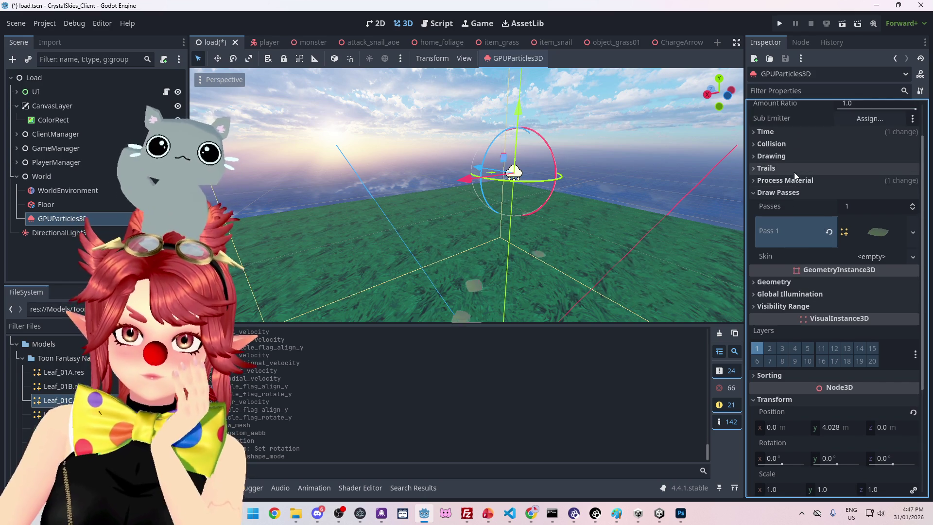
{"action": "left_click", "coordinate": [793, 179]}
{"action": "scroll", "coordinate": [791, 252], "scroll_direction": "down", "scroll_amount": 1}
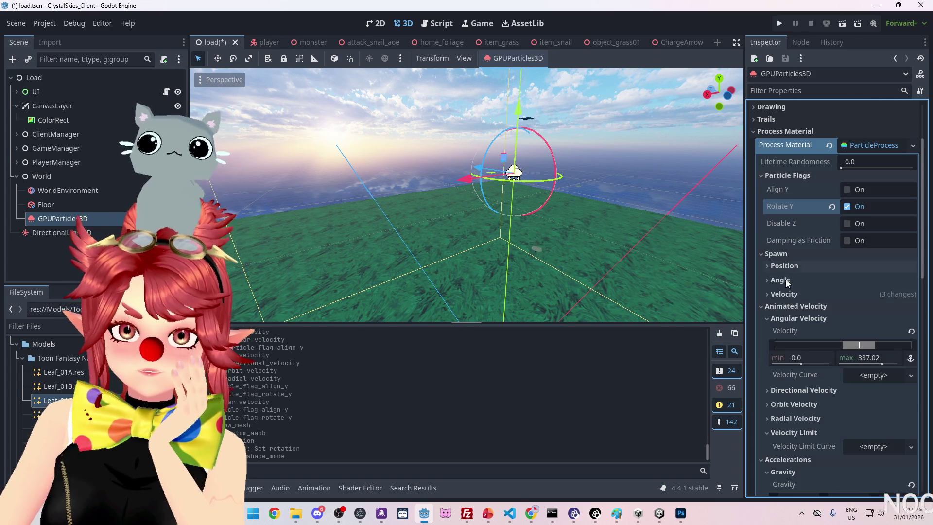
{"action": "left_click", "coordinate": [785, 280]}
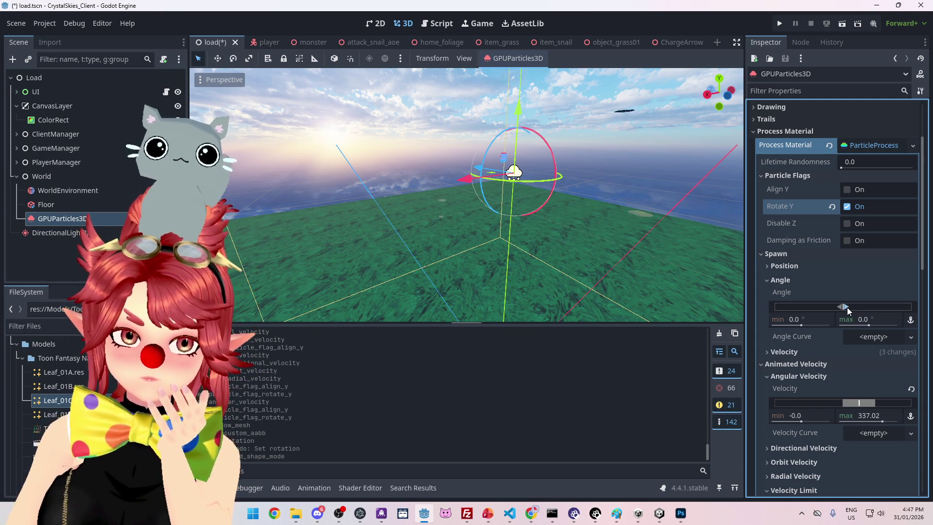
{"action": "left_click", "coordinate": [803, 317]}
{"action": "type", "text": "90"}
{"action": "key", "text": "Tab"}
{"action": "type", "text": "90"}
{"action": "key", "text": "Return"}
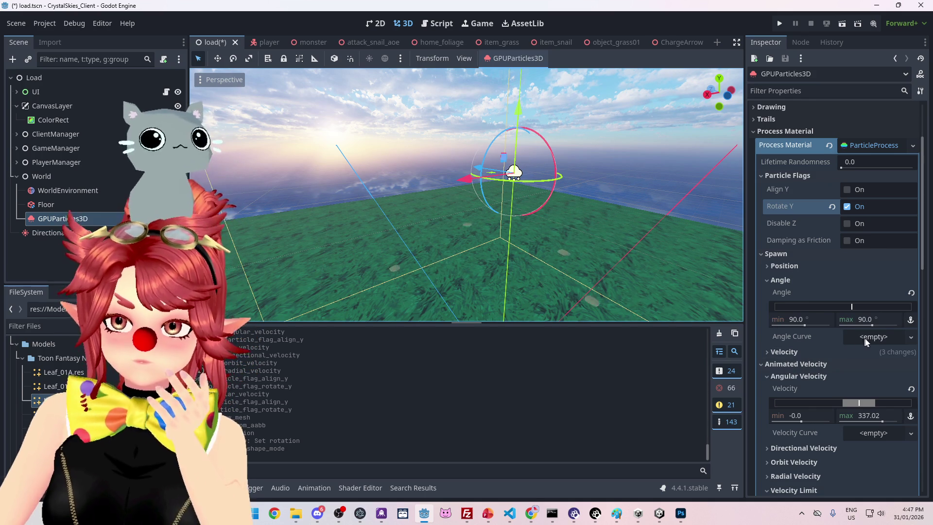
{"action": "left_click", "coordinate": [869, 341]}
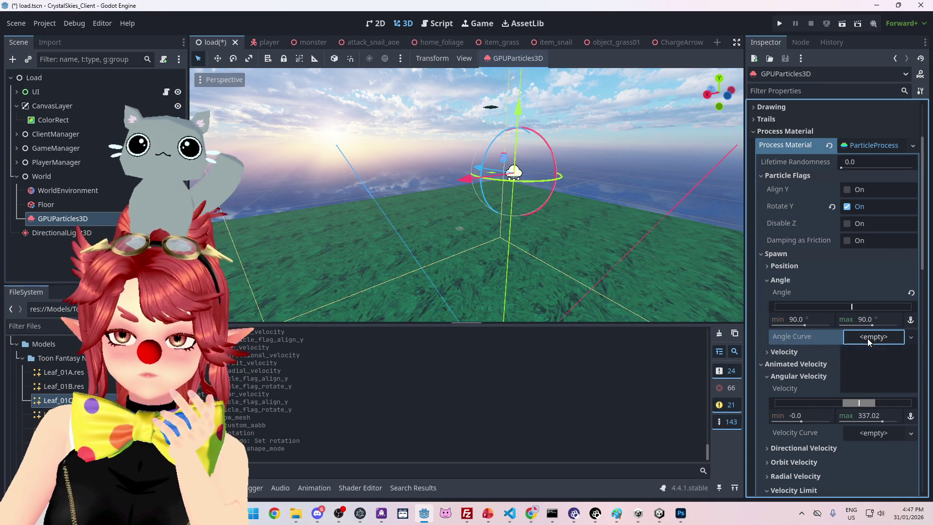
{"action": "left_click", "coordinate": [911, 292]}
{"action": "mouse_move", "coordinate": [565, 203]}
{"action": "left_mouse_down"}
{"action": "mouse_move", "coordinate": [583, 202]}
{"action": "mouse_move", "coordinate": [572, 208]}
{"action": "left_mouse_up"}
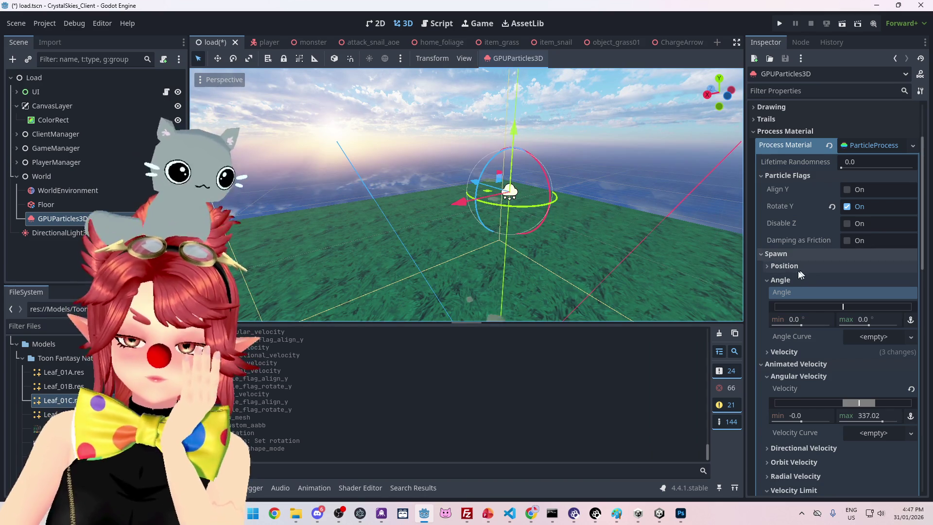
{"action": "left_click", "coordinate": [780, 280]}
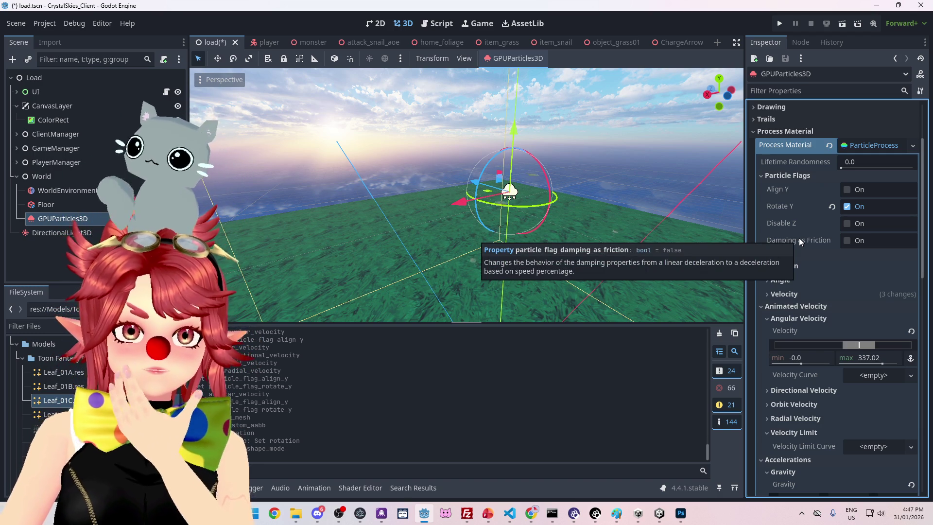
{"action": "mouse_move", "coordinate": [437, 219]}
{"action": "left_mouse_down"}
{"action": "mouse_move", "coordinate": [473, 235]}
{"action": "mouse_move", "coordinate": [448, 224]}
{"action": "left_mouse_up"}
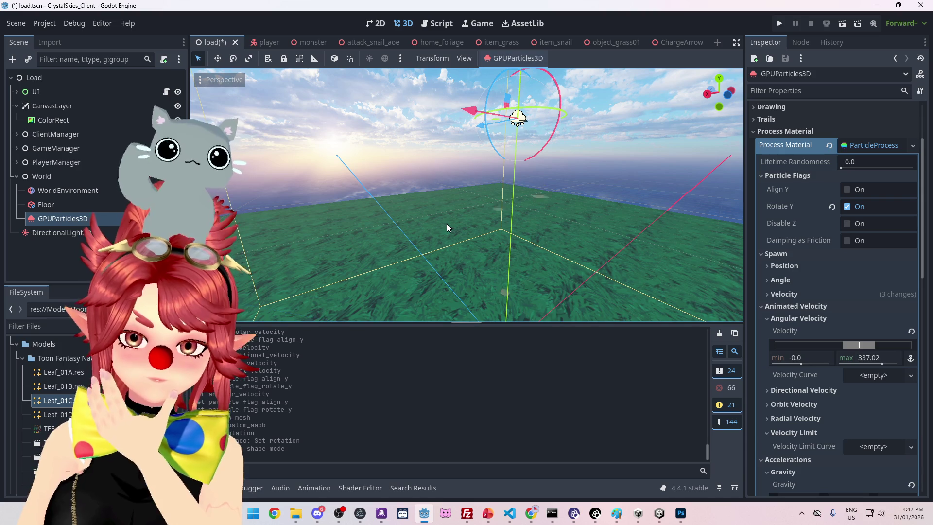
{"action": "left_click_drag", "start_coordinate": [447, 224], "coordinate": [446, 229]}
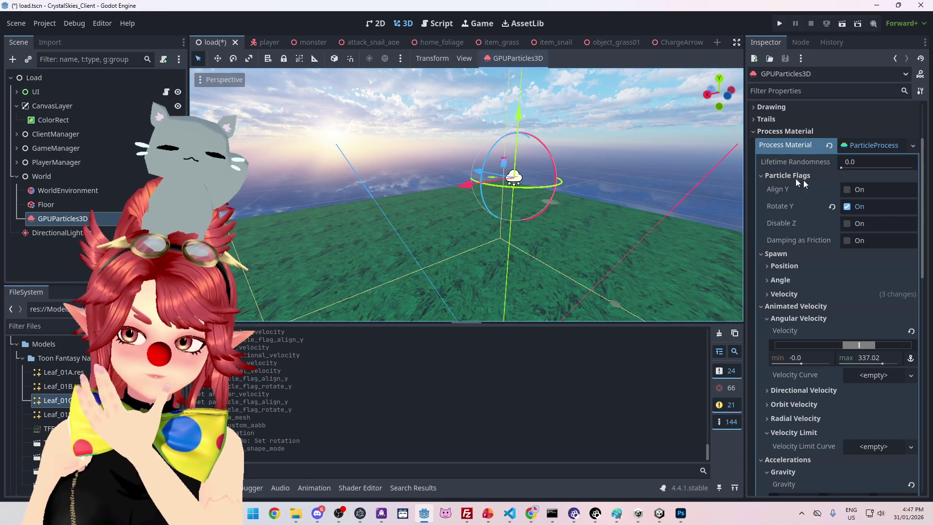
{"action": "left_click", "coordinate": [759, 176]}
{"action": "left_click", "coordinate": [772, 200]}
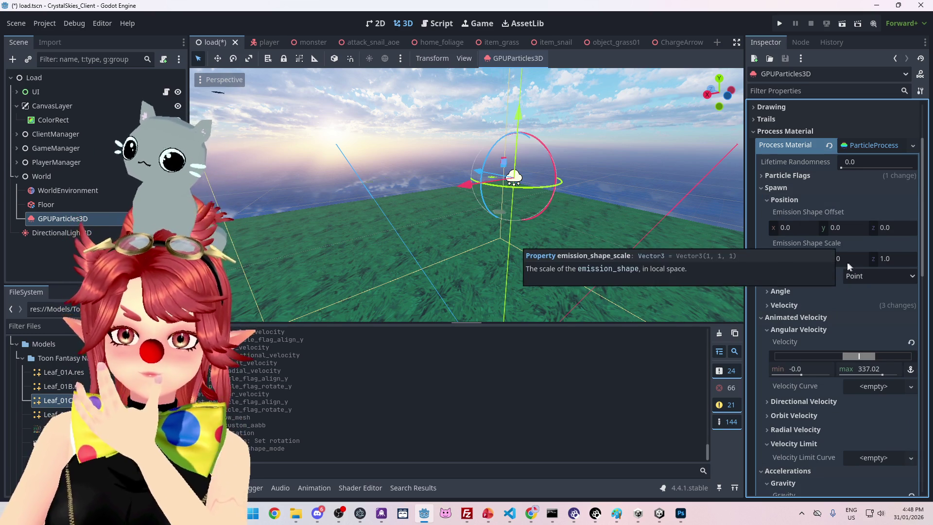
{"action": "left_click", "coordinate": [862, 276]}
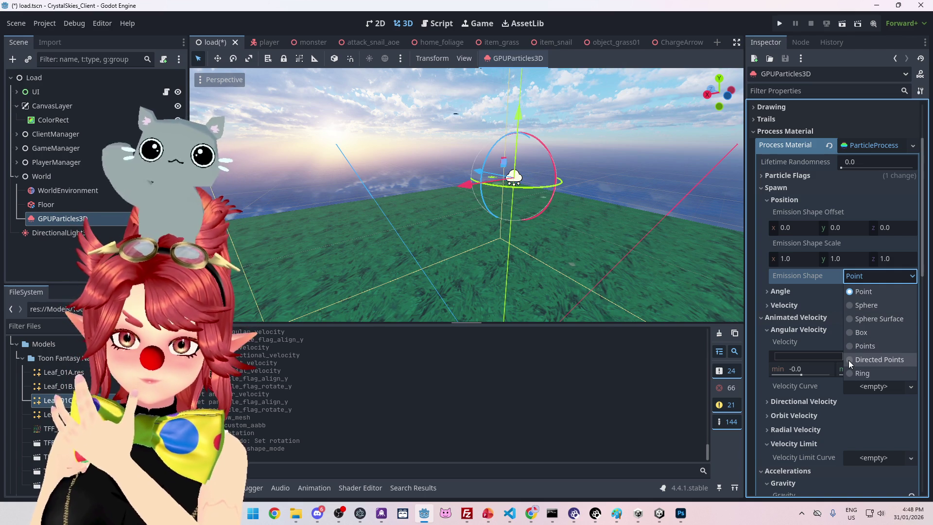
{"action": "left_click", "coordinate": [856, 279]}
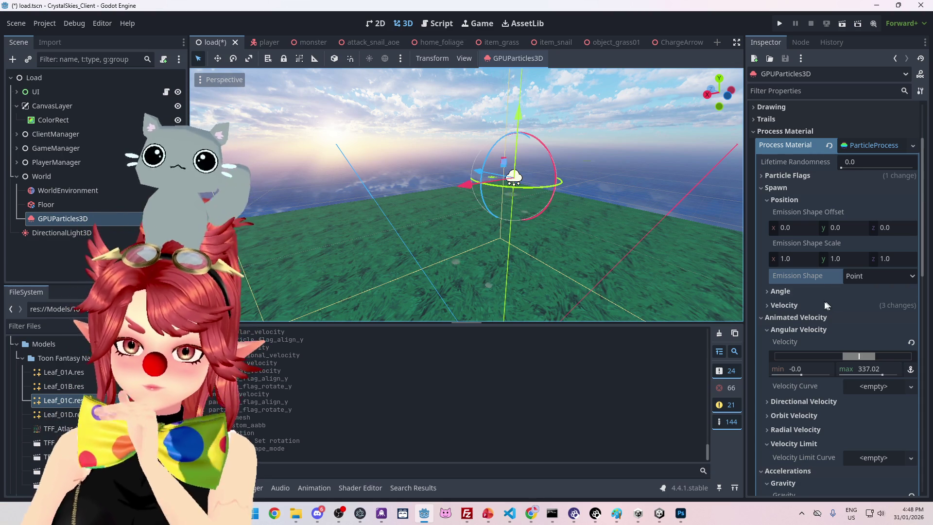
{"action": "left_click", "coordinate": [785, 293]}
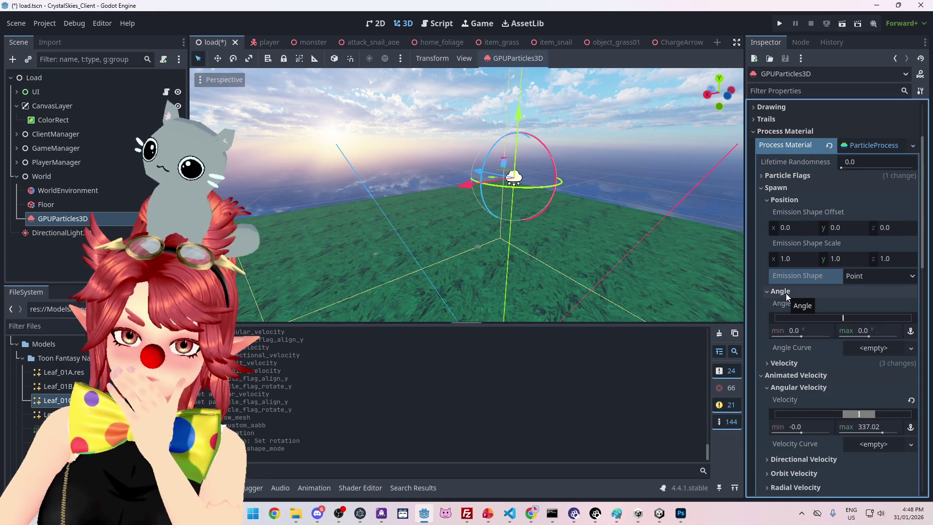
{"action": "left_click", "coordinate": [785, 293]}
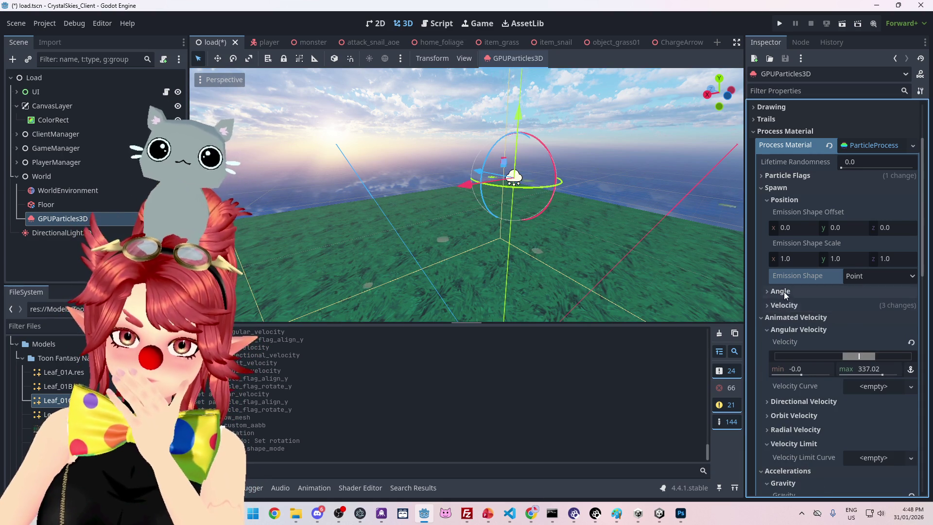
{"action": "left_click", "coordinate": [783, 293]}
{"action": "left_click_drag", "start_coordinate": [869, 337], "coordinate": [880, 337]}
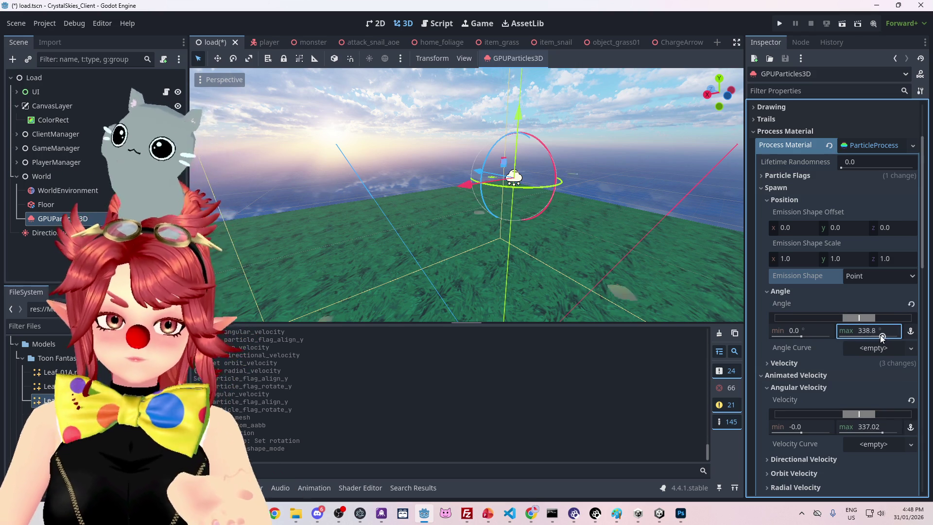
{"action": "left_click", "coordinate": [910, 304]}
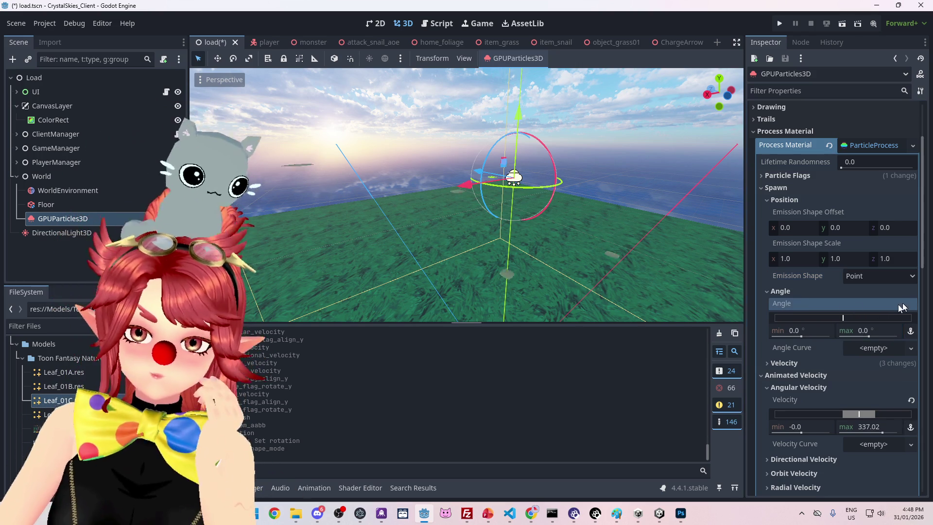
{"action": "left_click", "coordinate": [774, 293]}
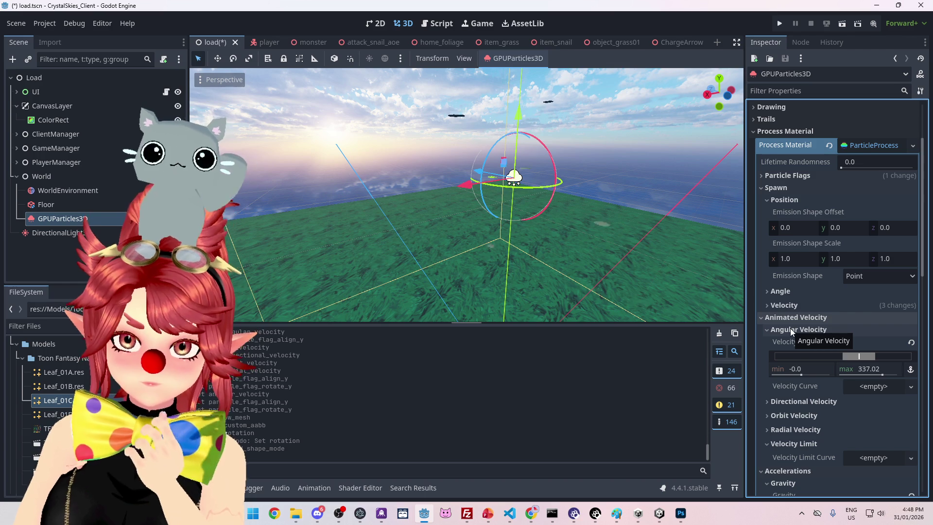
{"action": "scroll", "coordinate": [788, 328], "scroll_direction": "down", "scroll_amount": 2}
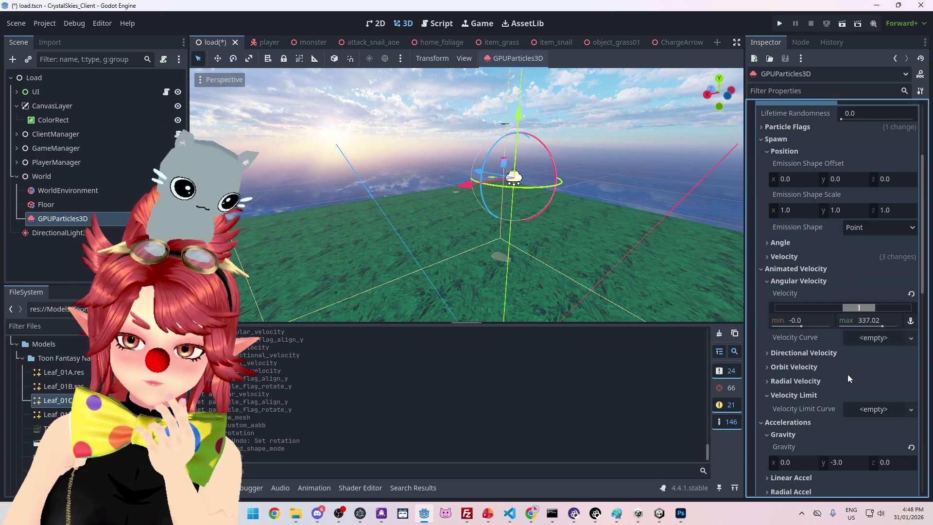
{"action": "scroll", "coordinate": [847, 373], "scroll_direction": "down", "scroll_amount": 2}
{"action": "scroll", "coordinate": [846, 374], "scroll_direction": "down", "scroll_amount": 2}
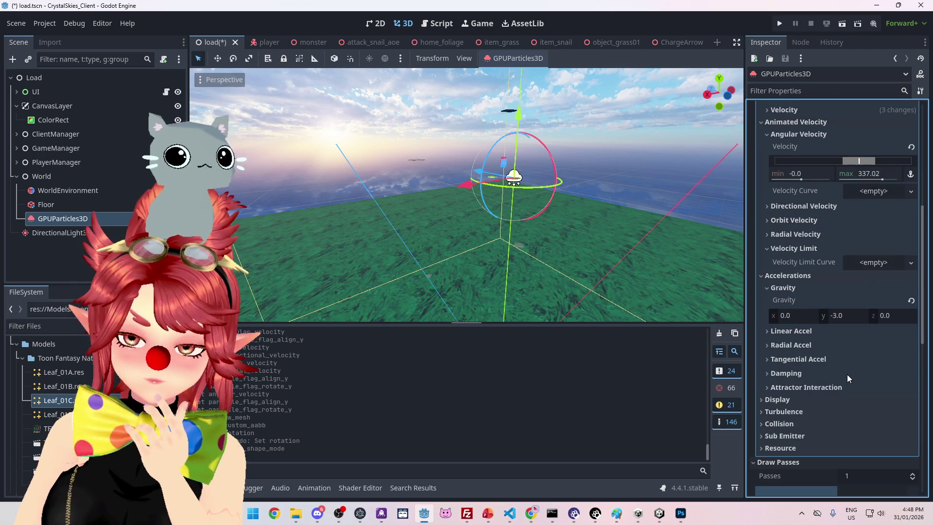
{"action": "left_click", "coordinate": [791, 411]}
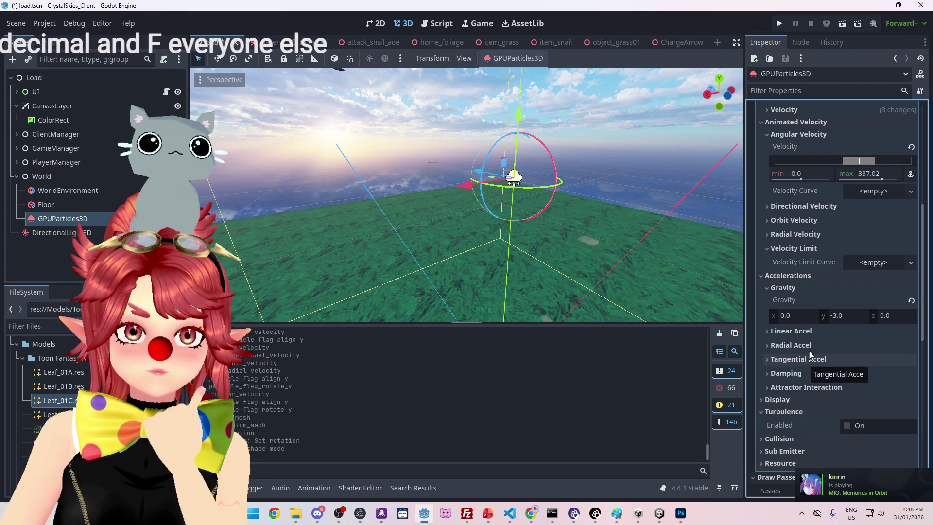
{"action": "scroll", "coordinate": [853, 322], "scroll_direction": "down", "scroll_amount": 5}
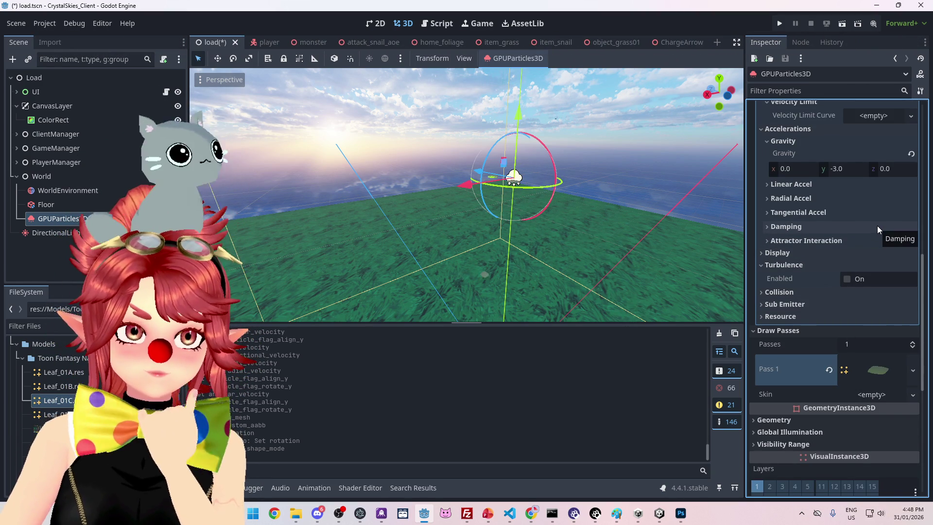
{"action": "scroll", "coordinate": [836, 292], "scroll_direction": "down", "scroll_amount": 2}
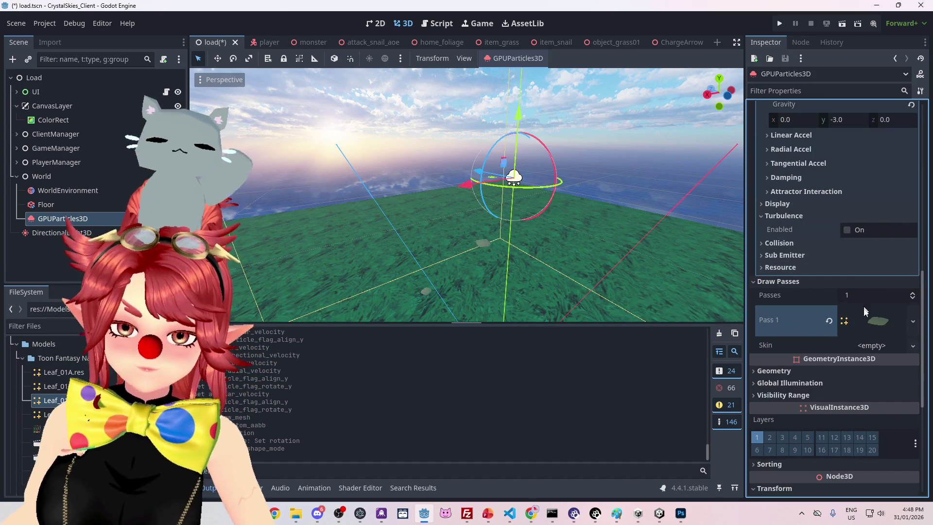
{"action": "scroll", "coordinate": [850, 358], "scroll_direction": "down", "scroll_amount": 2}
{"action": "left_click", "coordinate": [786, 323]}
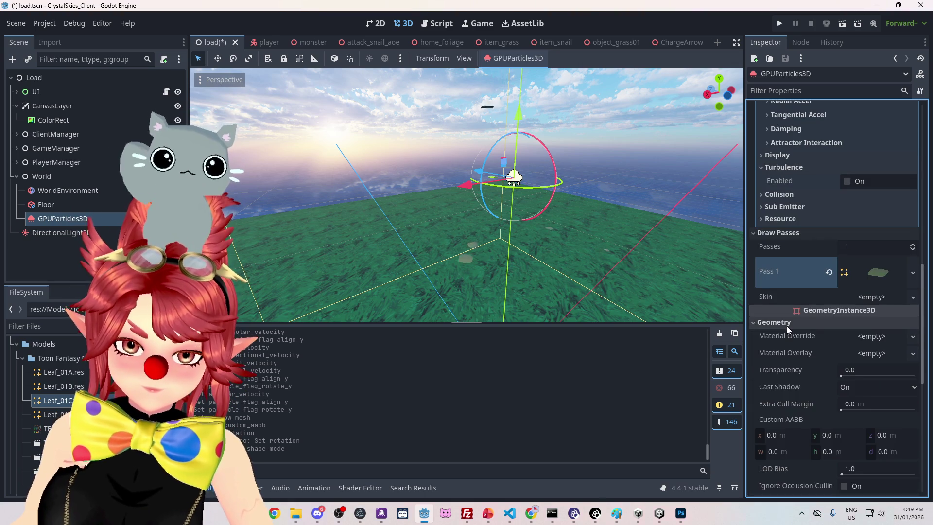
{"action": "scroll", "coordinate": [794, 343], "scroll_direction": "down", "scroll_amount": 2}
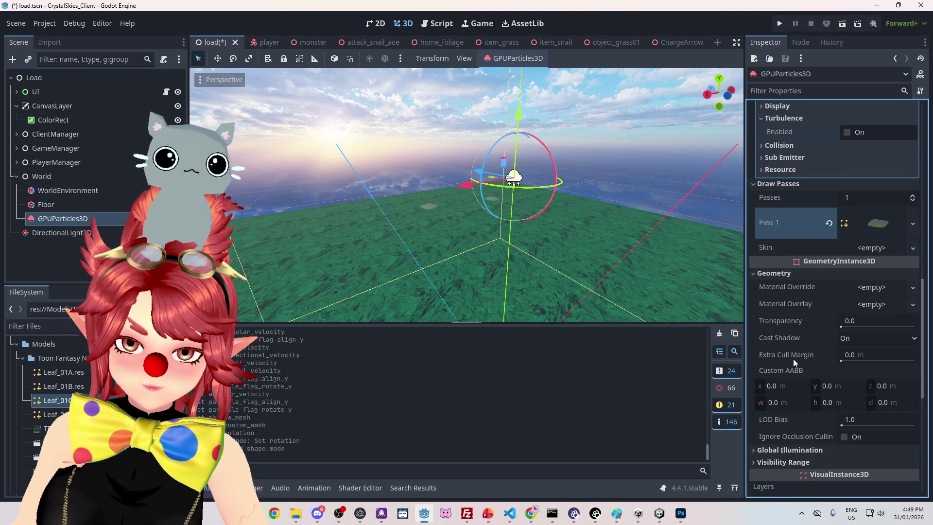
{"action": "left_click", "coordinate": [774, 273]}
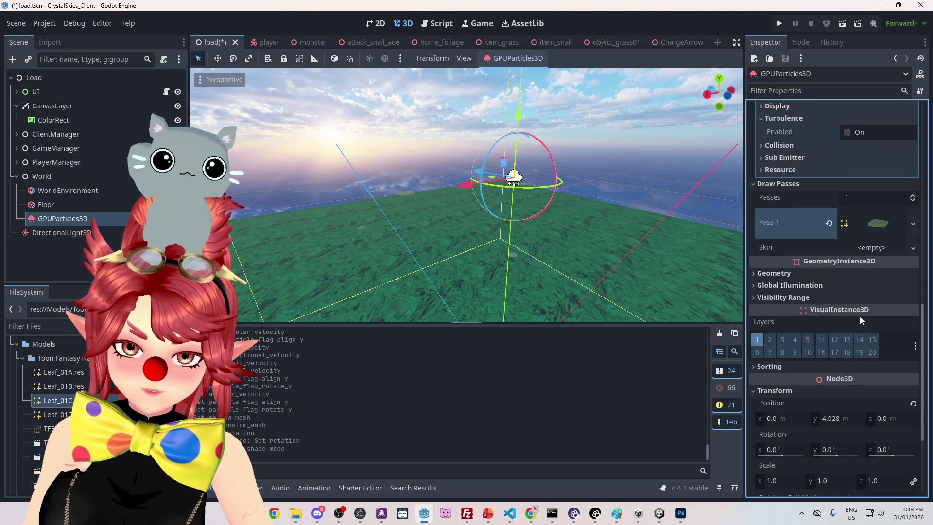
Step: Set the emitter's Y rotation back to 0
{"action": "scroll", "coordinate": [859, 316], "scroll_direction": "down", "scroll_amount": 2}
{"action": "mouse_move", "coordinate": [844, 403]}
{"action": "left_mouse_down"}
{"action": "mouse_move", "coordinate": [855, 405]}
{"action": "mouse_move", "coordinate": [835, 403]}
{"action": "left_mouse_up"}
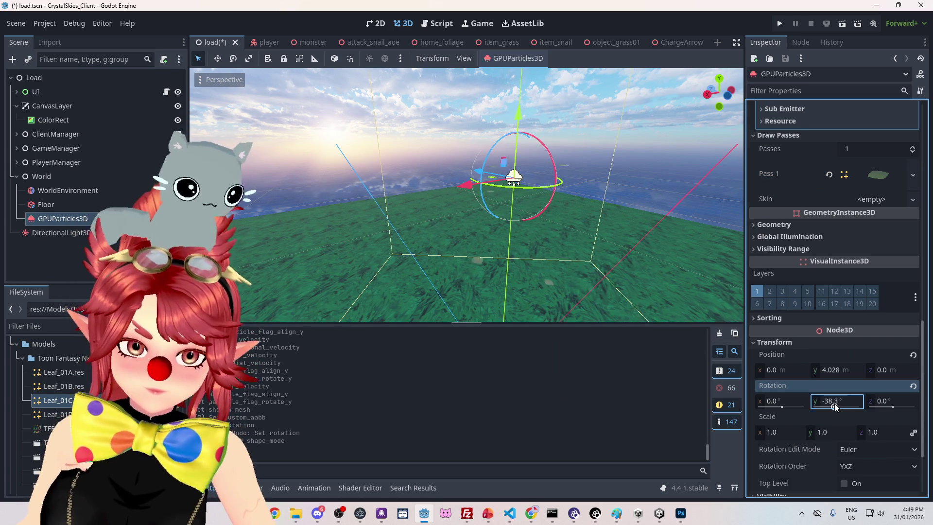
{"action": "left_click", "coordinate": [829, 399]}
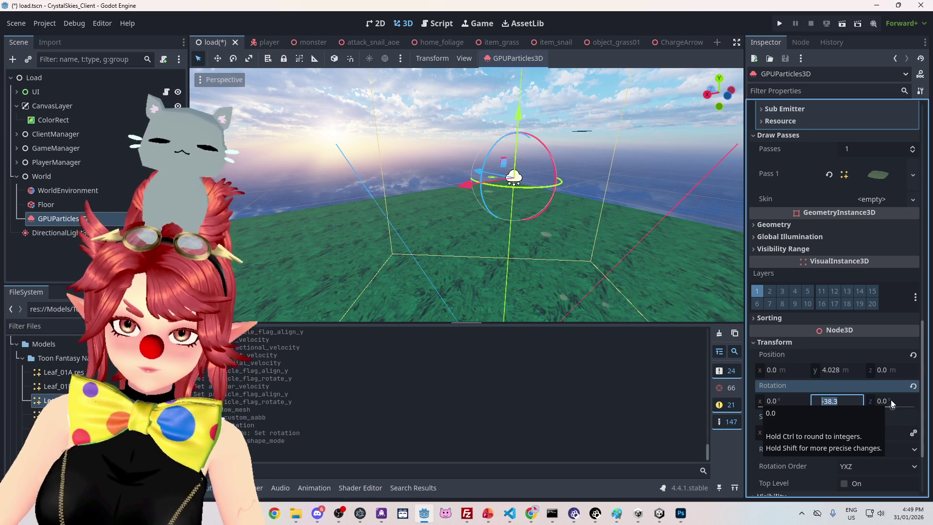
{"action": "type", "text": "0"}
{"action": "key", "text": "Return"}
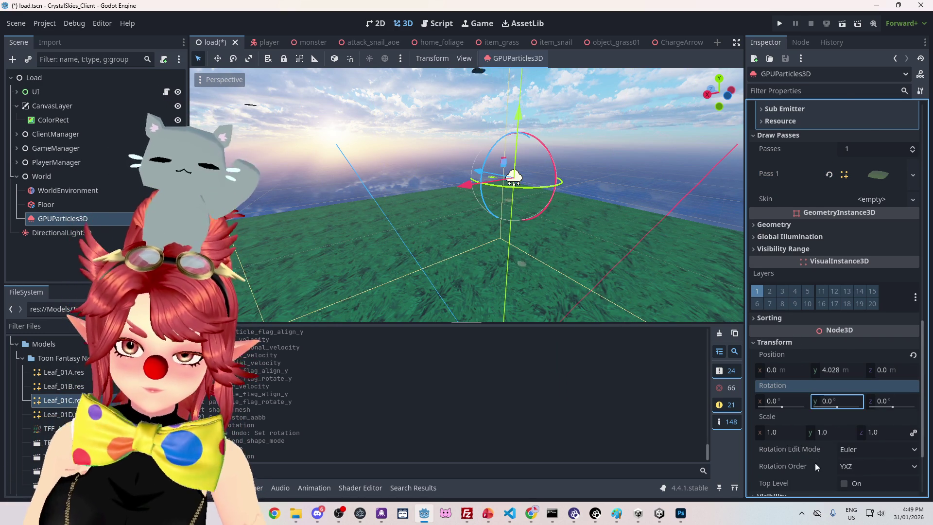
Step: Check the falling-leaves YouTube tutorial, then return to the Godot editor
{"action": "scroll", "coordinate": [814, 463], "scroll_direction": "down", "scroll_amount": 1}
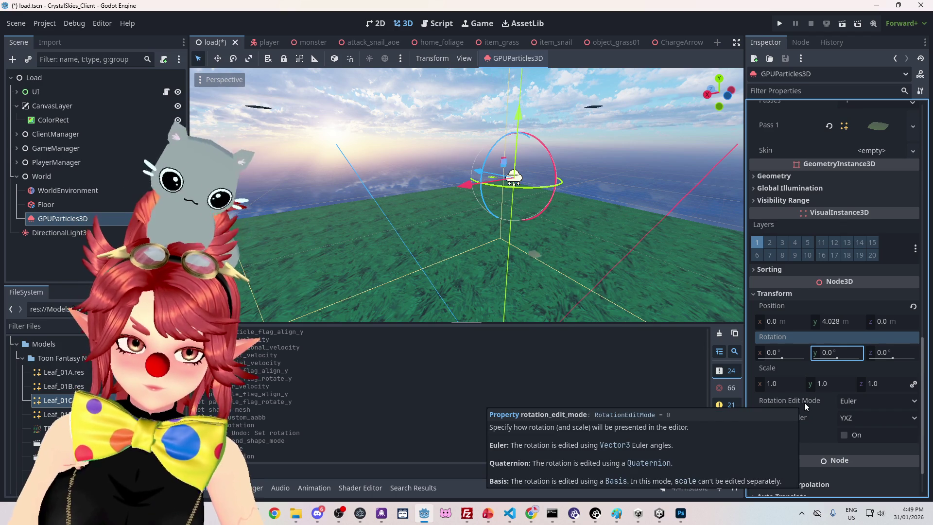
{"action": "mouse_move", "coordinate": [780, 436]}
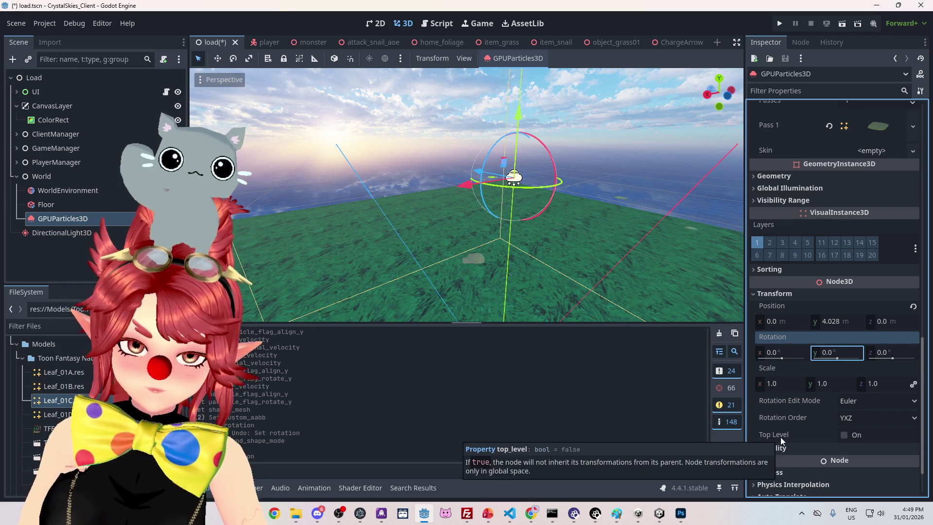
{"action": "scroll", "coordinate": [797, 385], "scroll_direction": "down", "scroll_amount": 1}
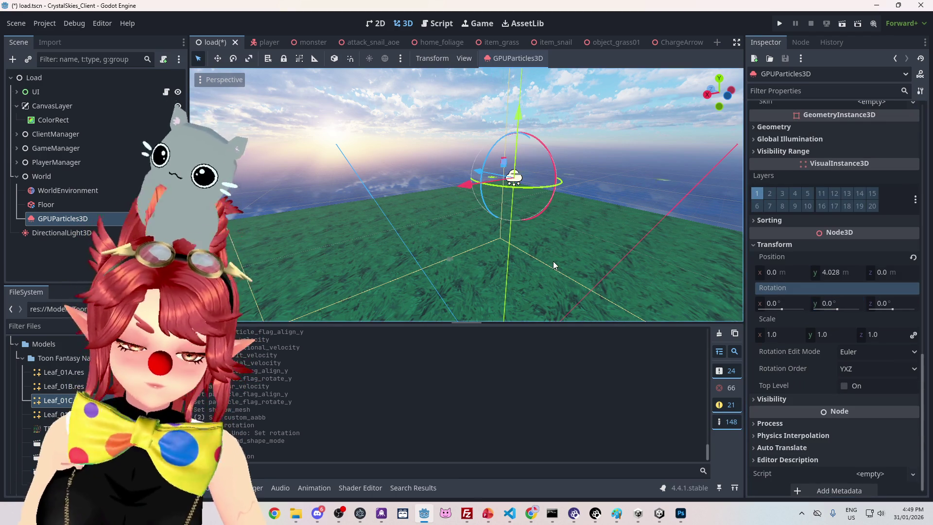
{"action": "left_click", "coordinate": [515, 498]}
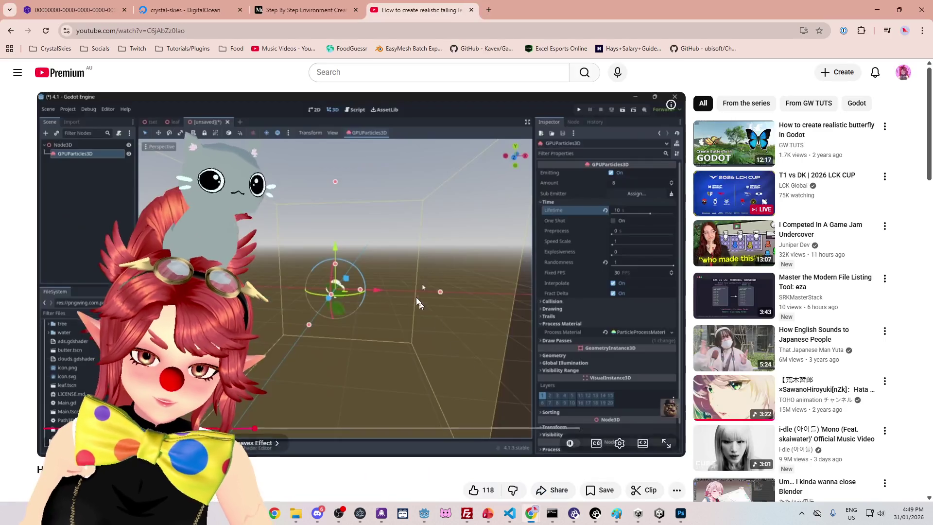
{"action": "scroll", "coordinate": [284, 221], "scroll_direction": "down", "scroll_amount": 1}
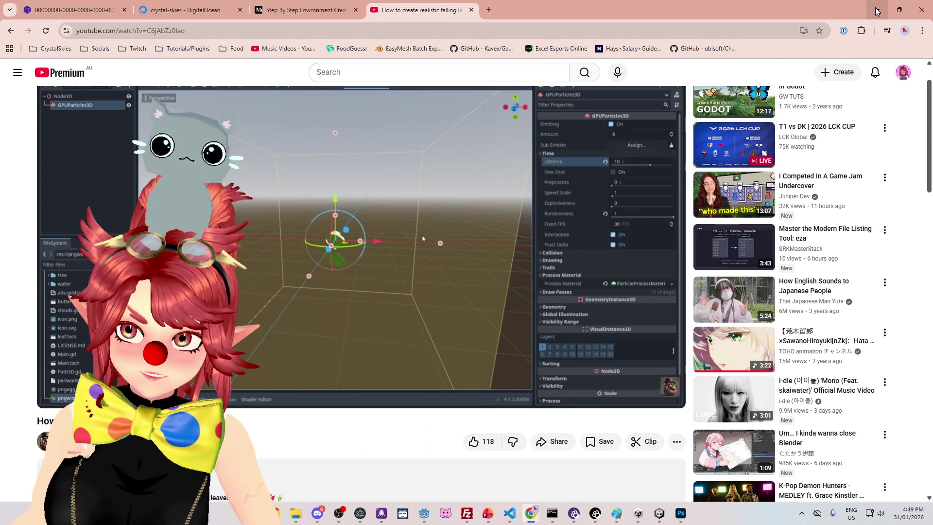
{"action": "key", "text": "alt+Tab"}
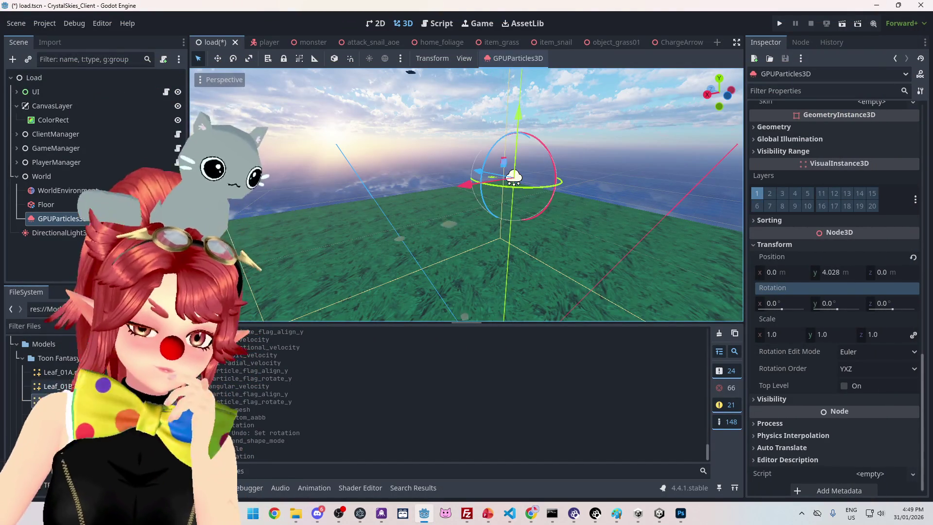
Step: Collapse the ParticleProcess material, expand the Pass 1 mesh, and open its resource dropdown
{"action": "scroll", "coordinate": [817, 369], "scroll_direction": "up", "scroll_amount": 10}
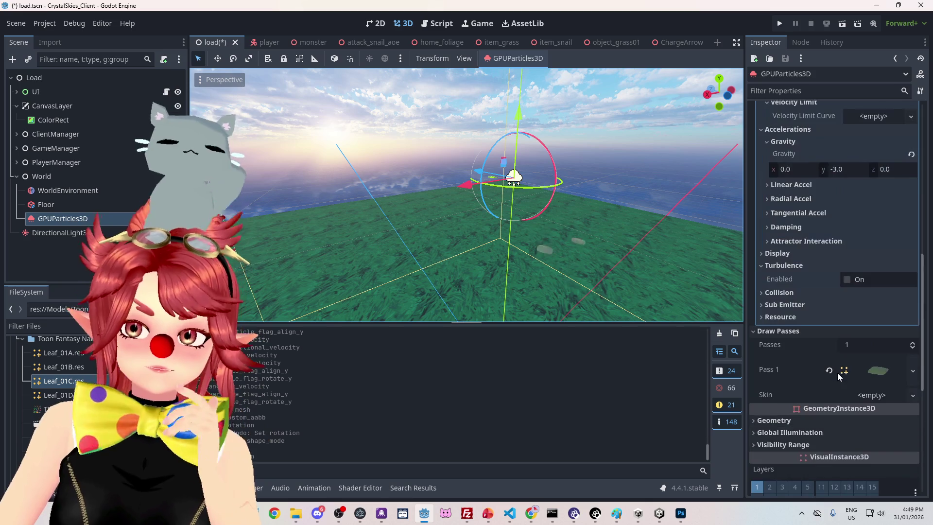
{"action": "scroll", "coordinate": [875, 365], "scroll_direction": "up", "scroll_amount": 3}
{"action": "scroll", "coordinate": [869, 369], "scroll_direction": "down", "scroll_amount": 3}
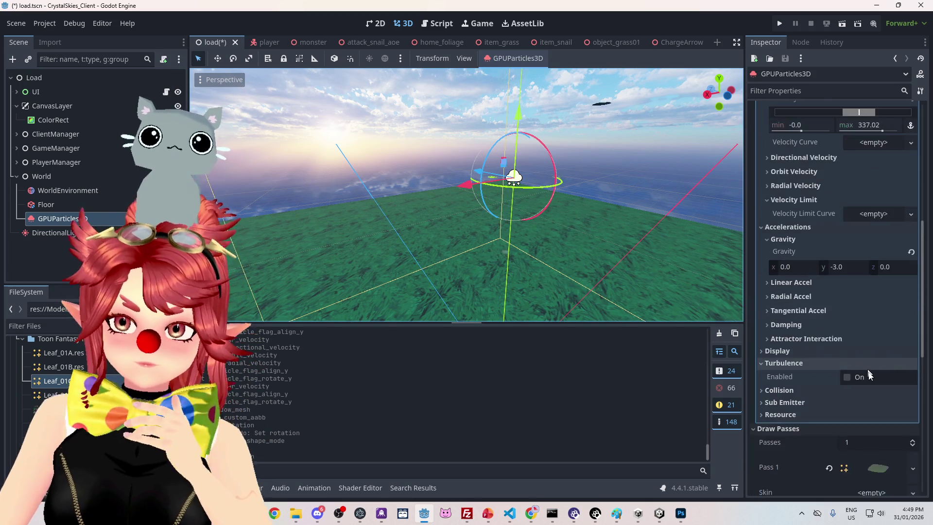
{"action": "scroll", "coordinate": [861, 375], "scroll_direction": "up", "scroll_amount": 10}
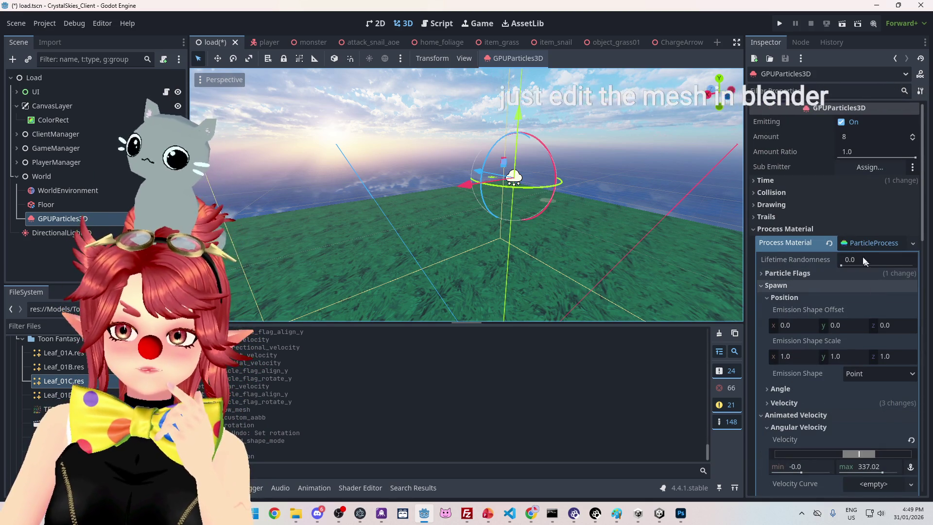
{"action": "left_click", "coordinate": [858, 246]}
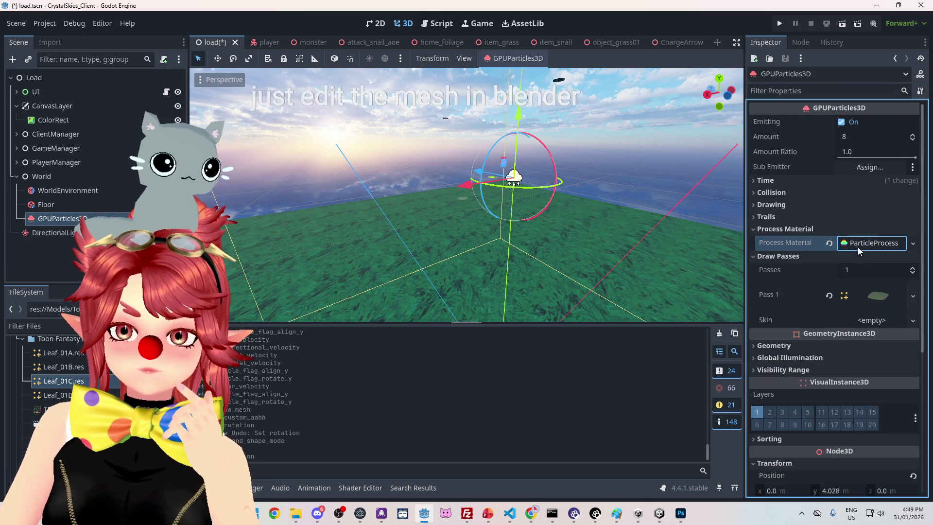
{"action": "left_click", "coordinate": [874, 295]}
{"action": "left_click", "coordinate": [912, 295]}
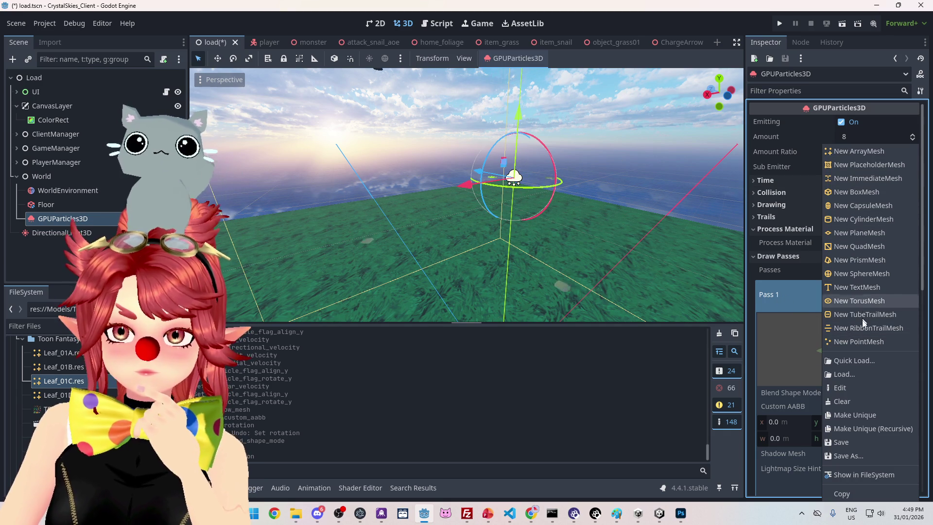
Step: Close the Pass 1 mesh dropdown twice without choosing a new mesh, keeping Leaf_01C.res
{"action": "left_click", "coordinate": [778, 295]}
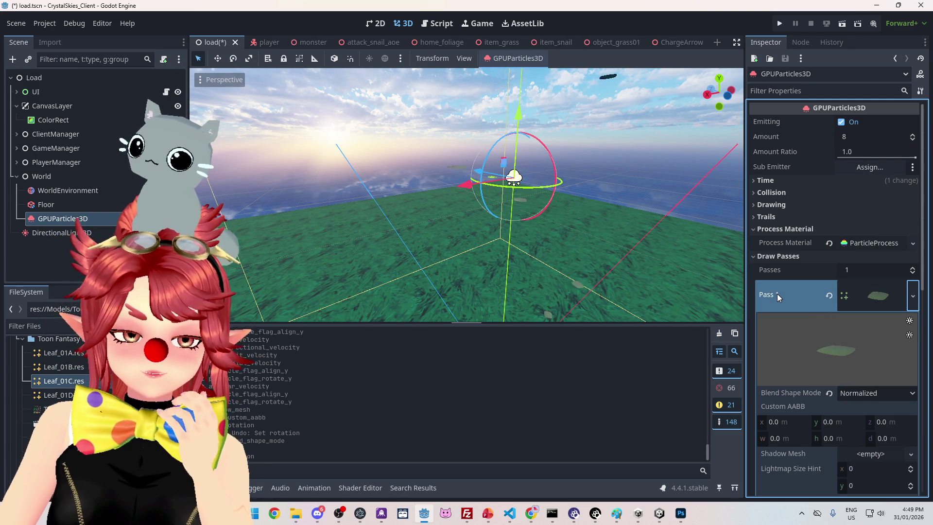
{"action": "left_click", "coordinate": [911, 308]}
{"action": "key", "text": "Escape"}
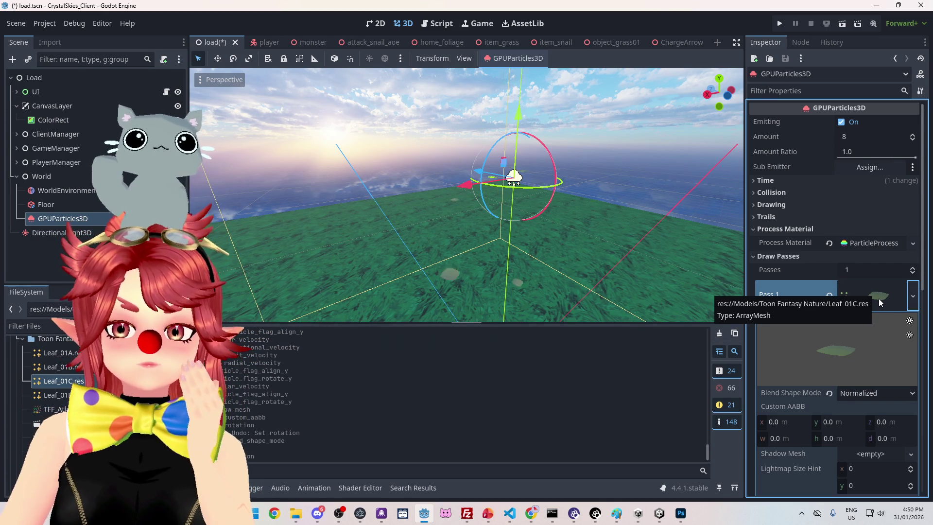
Step: Collapse the Leaf_01C sub-editor under the Pass 1 mesh picker
{"action": "left_click", "coordinate": [878, 298]}
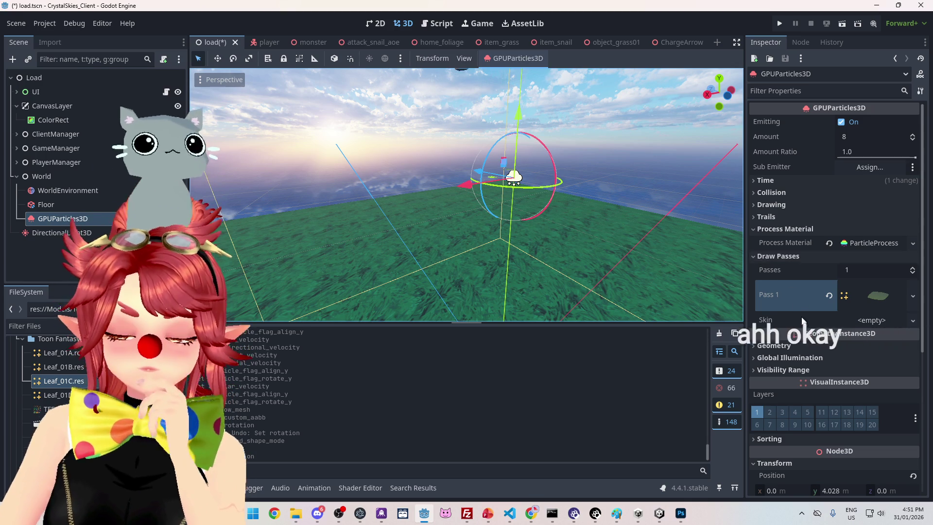
{"action": "scroll", "coordinate": [801, 325], "scroll_direction": "down", "scroll_amount": 1}
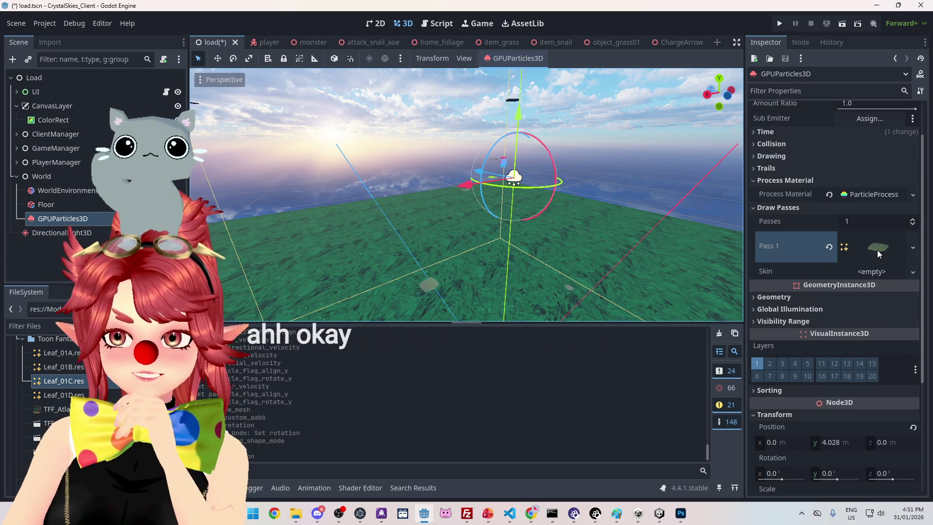
Step: Expand ParticleProcess, collapse Animated Velocity, expand Angle, and try the maximum angle slider
{"action": "left_click", "coordinate": [872, 194]}
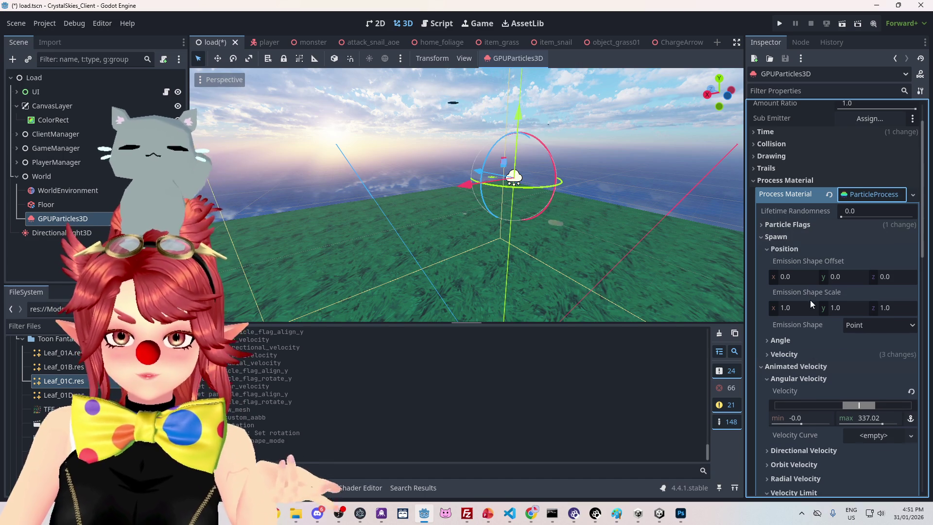
{"action": "scroll", "coordinate": [809, 298], "scroll_direction": "down", "scroll_amount": 2}
{"action": "scroll", "coordinate": [790, 296], "scroll_direction": "down", "scroll_amount": 2}
{"action": "left_click", "coordinate": [787, 272]}
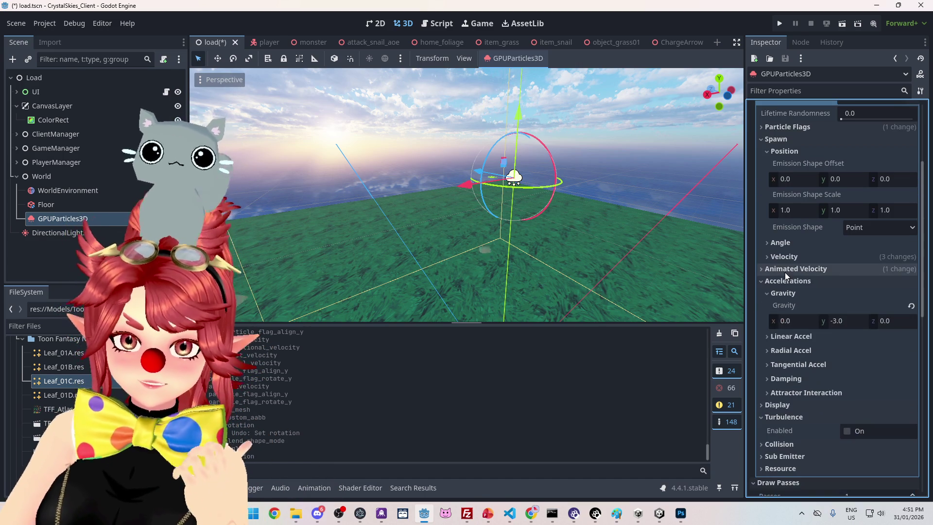
{"action": "left_click", "coordinate": [776, 243]}
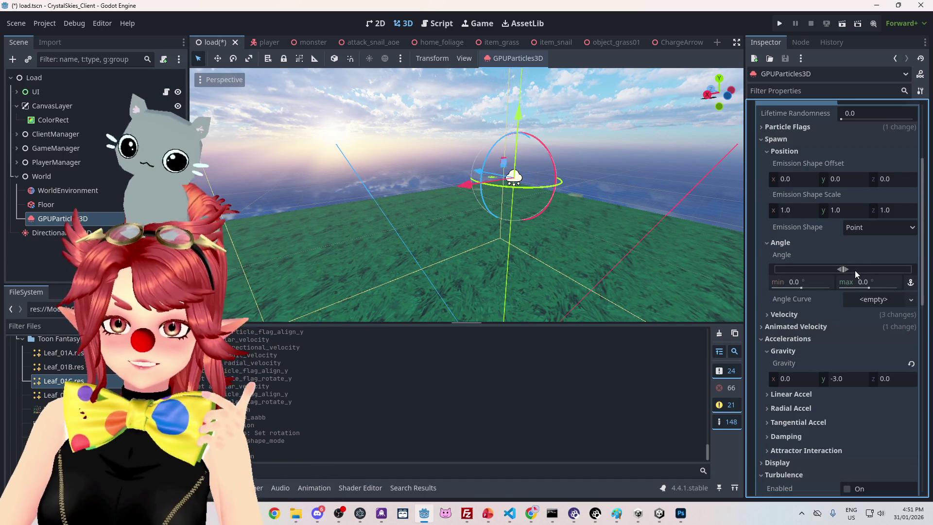
{"action": "left_click_drag", "start_coordinate": [846, 269], "coordinate": [906, 257]}
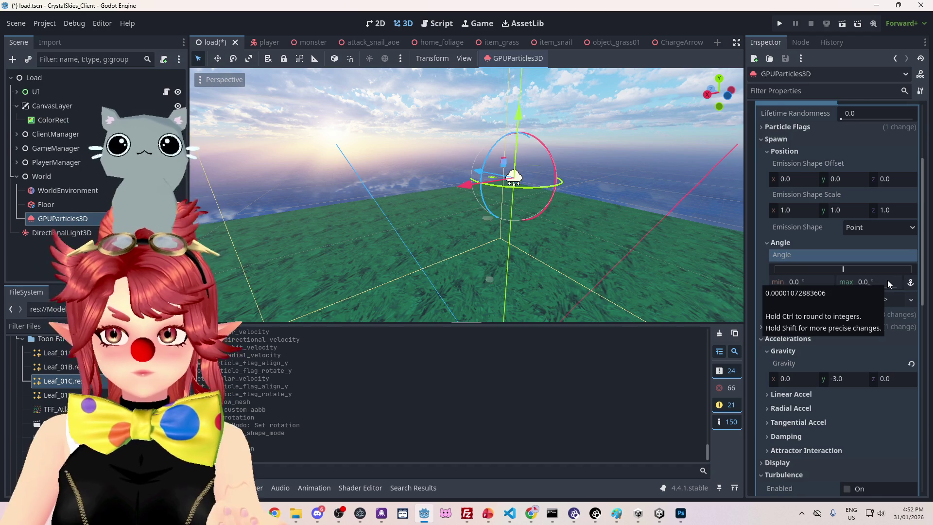
Step: Check the Particle Flags section, then open the Emission Shape dropdown
{"action": "scroll", "coordinate": [851, 281], "scroll_direction": "up", "scroll_amount": 5}
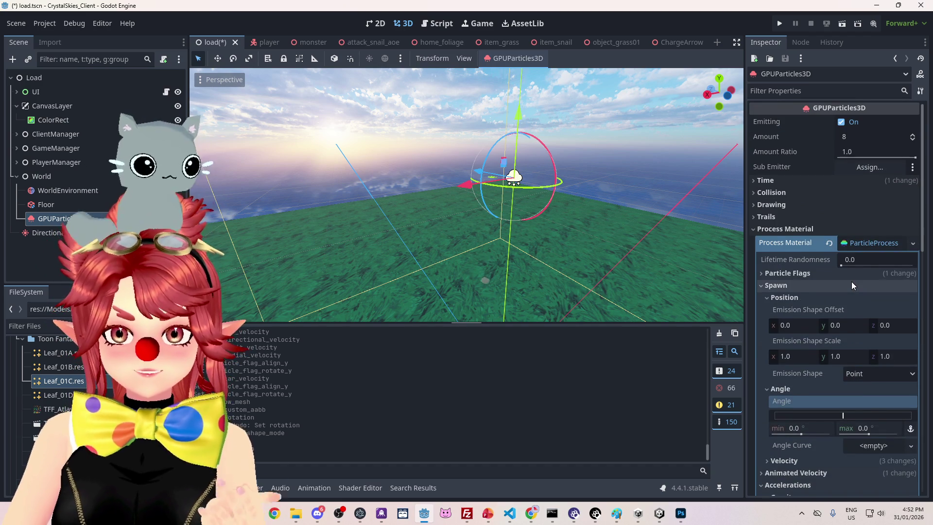
{"action": "scroll", "coordinate": [851, 282], "scroll_direction": "down", "scroll_amount": 5}
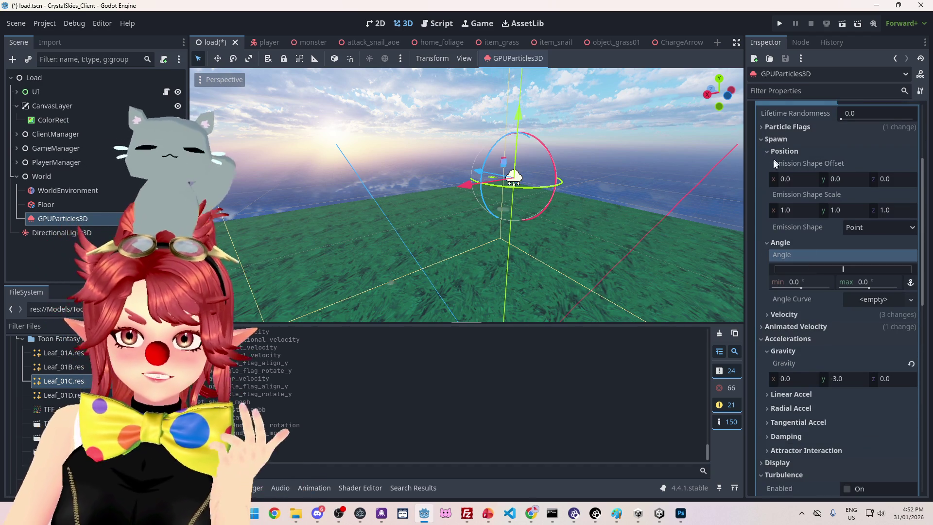
{"action": "left_click", "coordinate": [773, 126]}
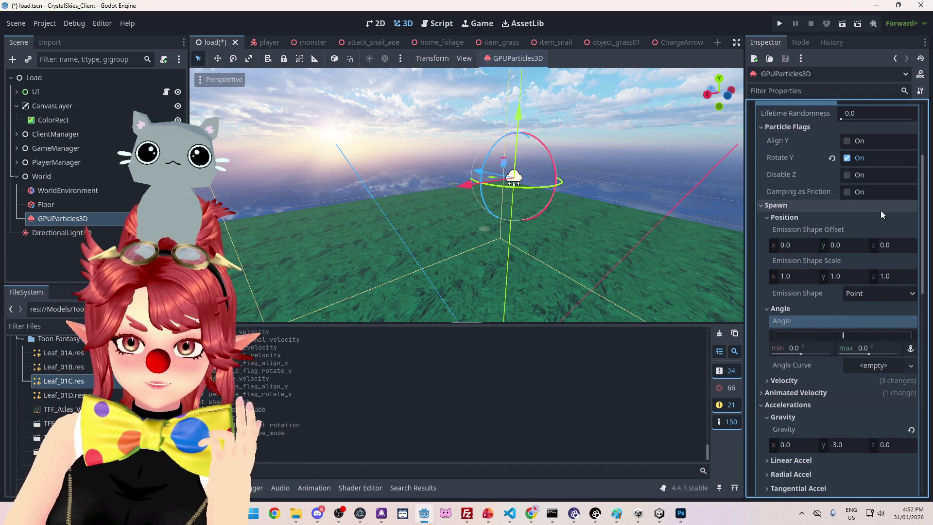
{"action": "mouse_move", "coordinate": [777, 142]}
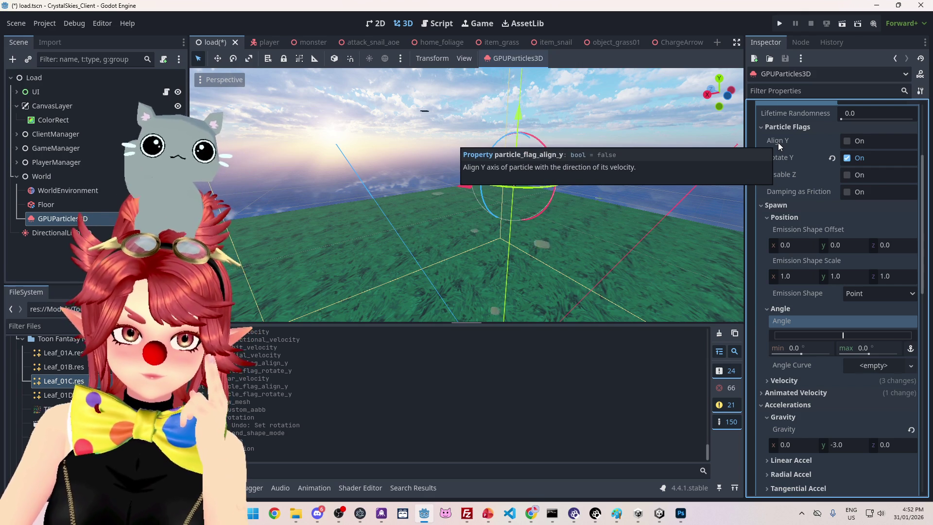
{"action": "left_click", "coordinate": [764, 128]}
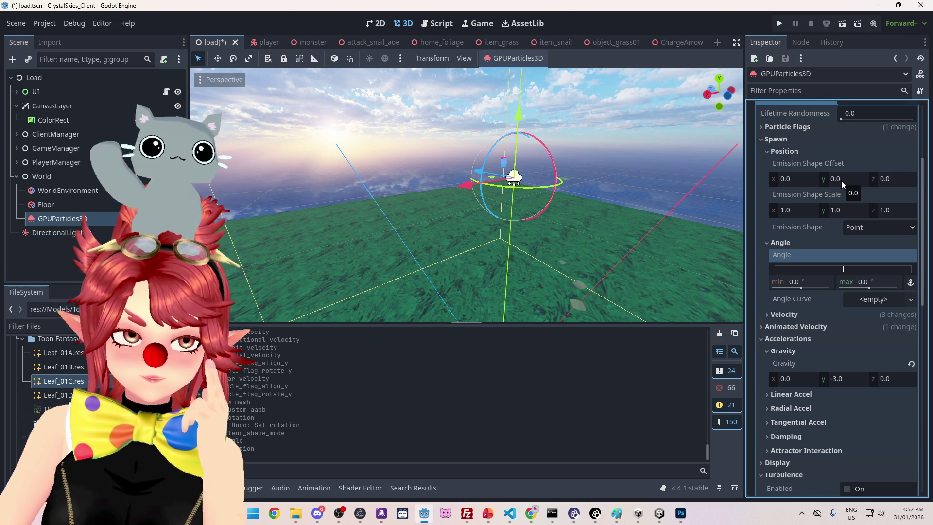
{"action": "left_click", "coordinate": [864, 227]}
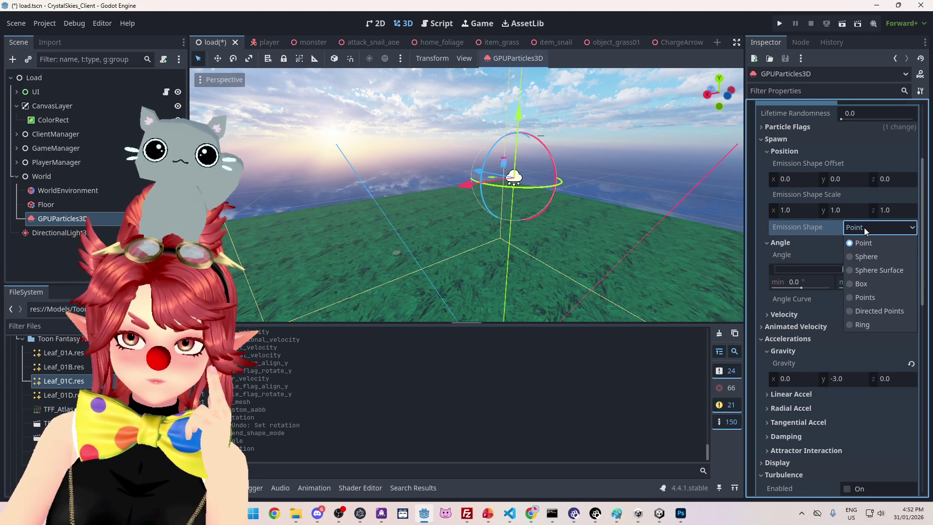
Step: Leave the emission shape as Point and expand the Velocity section
{"action": "left_click", "coordinate": [864, 227]}
{"action": "scroll", "coordinate": [787, 221], "scroll_direction": "down", "scroll_amount": 2}
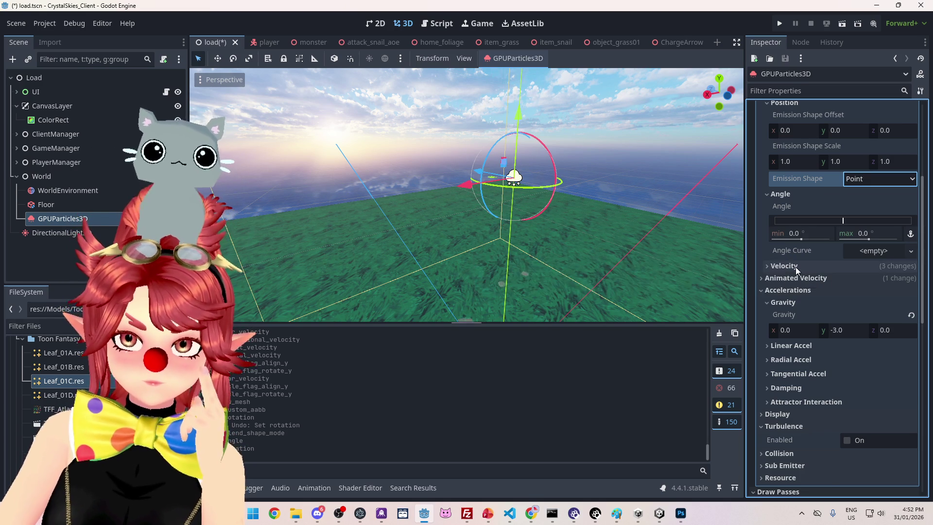
{"action": "left_click", "coordinate": [795, 267]}
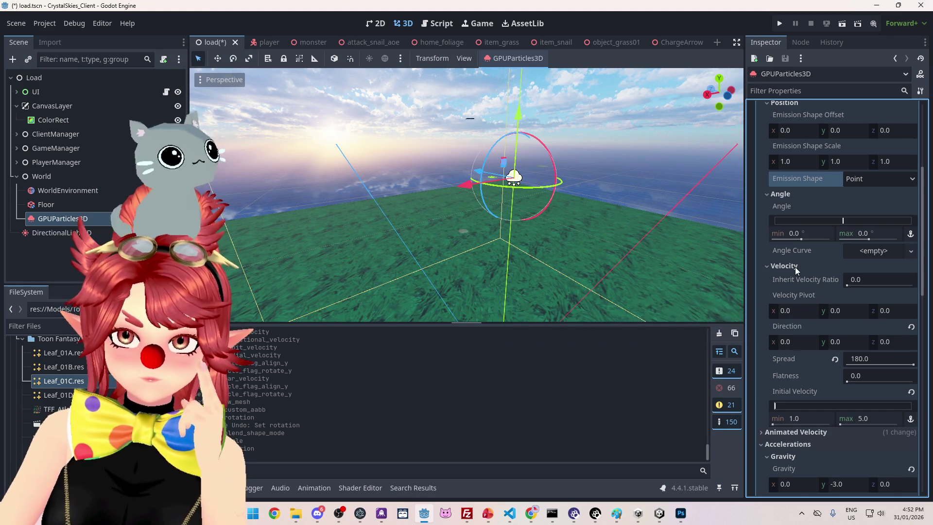
Step: Inspect the velocity pivot and direction fields, confirming direction x at 1.0
{"action": "scroll", "coordinate": [794, 268], "scroll_direction": "down", "scroll_amount": 2}
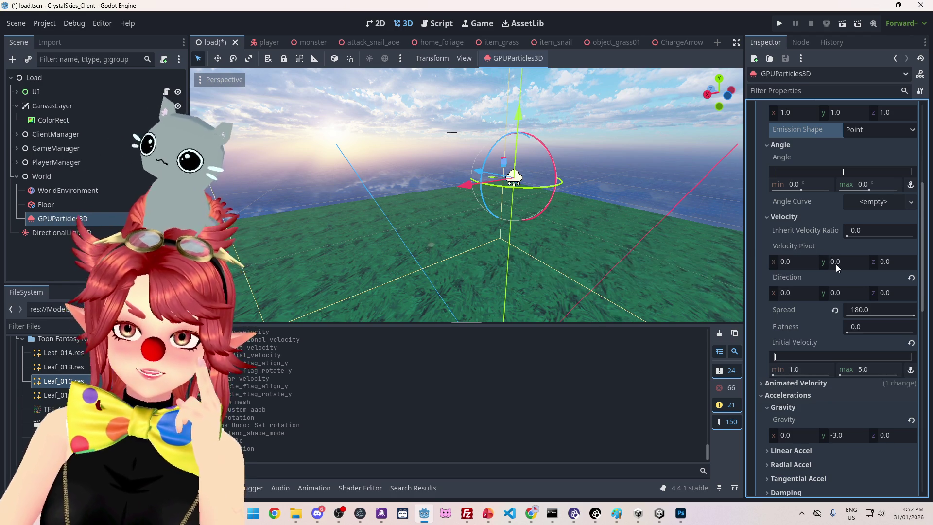
{"action": "left_click", "coordinate": [858, 269]}
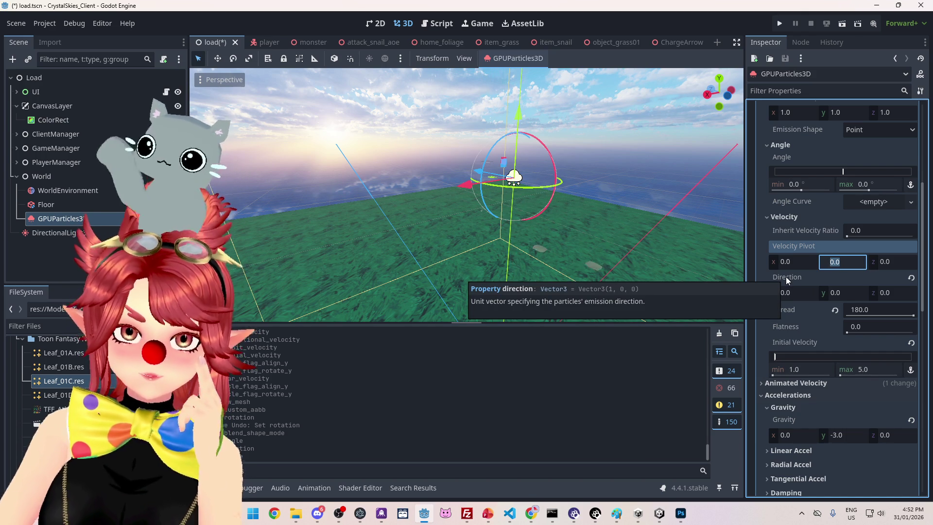
{"action": "left_click", "coordinate": [836, 293]}
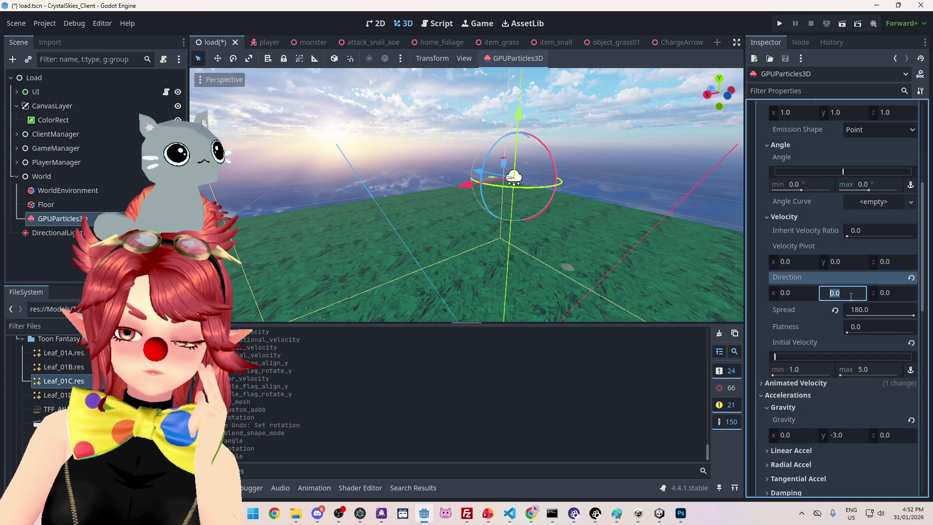
{"action": "left_click", "coordinate": [789, 291]}
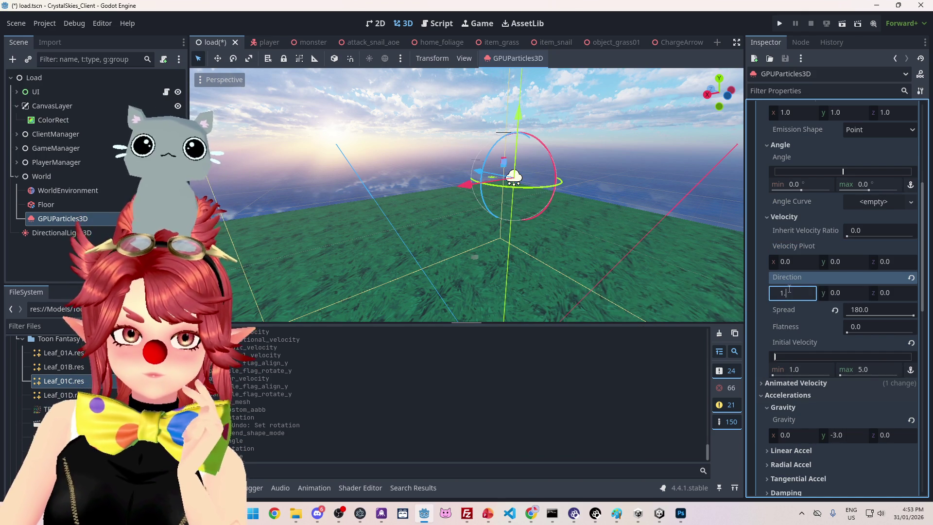
{"action": "key", "text": "Return"}
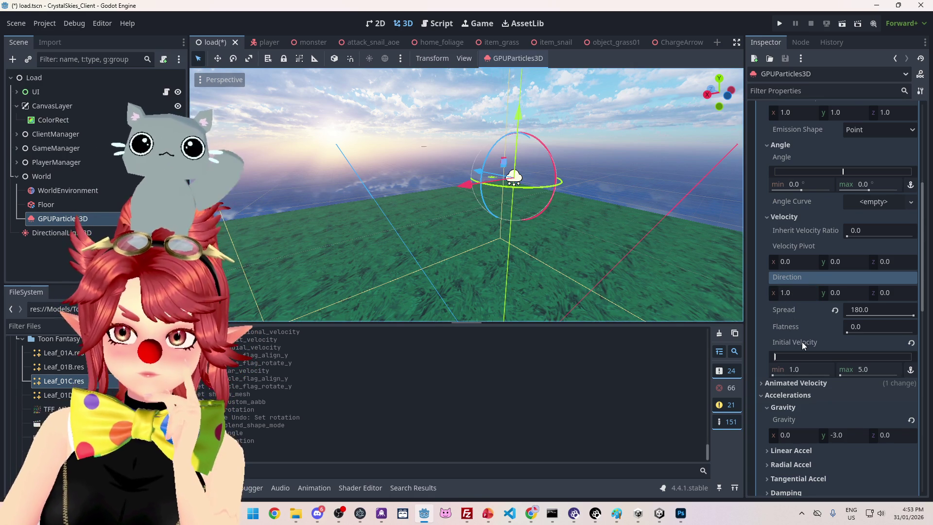
Step: Narrow the spread to about 55.107 and set velocity pivot x to 1
{"action": "scroll", "coordinate": [797, 301], "scroll_direction": "up", "scroll_amount": 1}
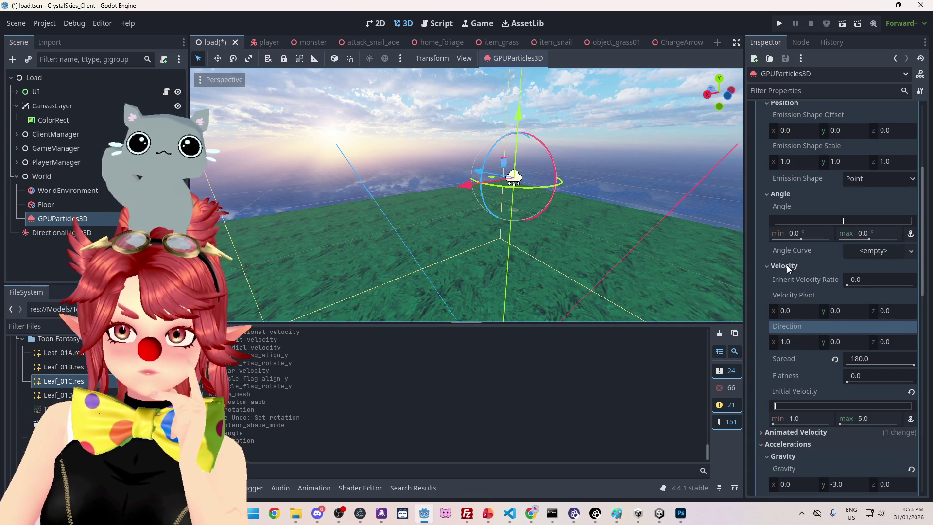
{"action": "mouse_move", "coordinate": [783, 325]}
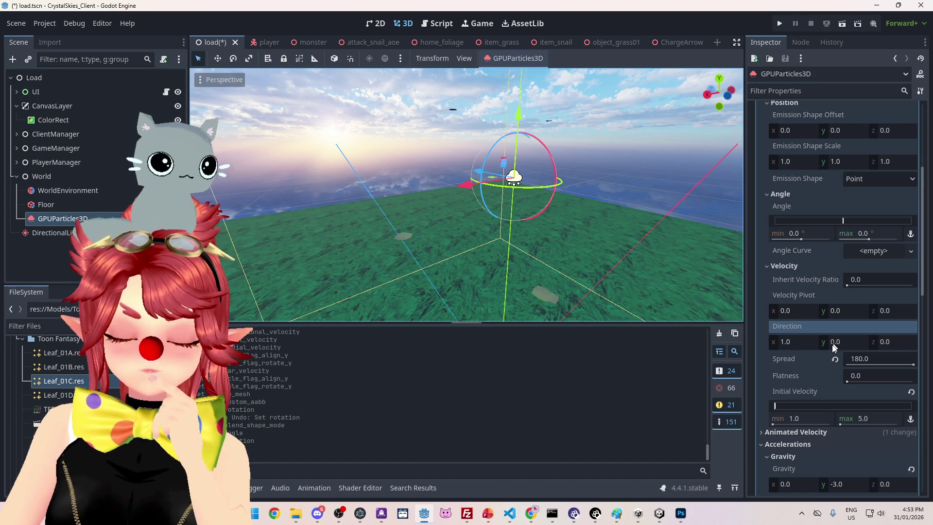
{"action": "left_click_drag", "start_coordinate": [914, 364], "coordinate": [870, 365]}
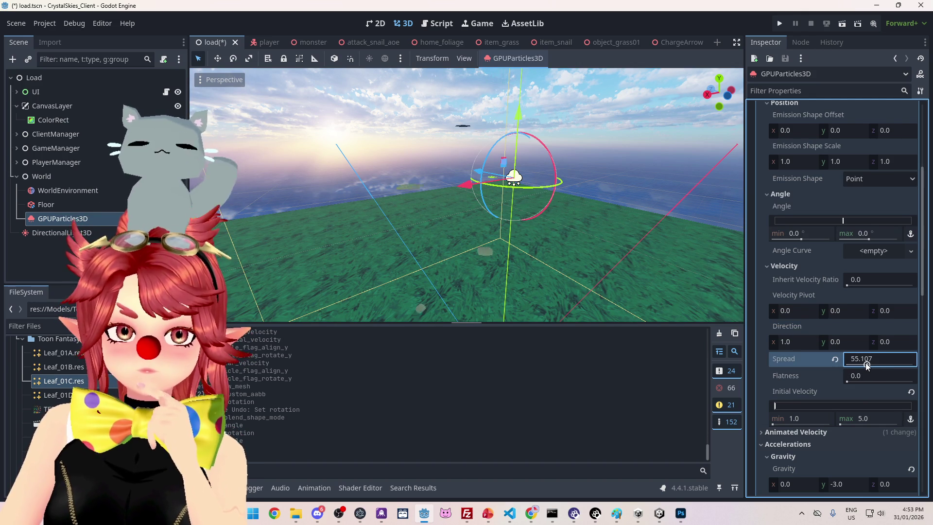
{"action": "left_click", "coordinate": [797, 311]}
{"action": "type", "text": "1"}
{"action": "key", "text": "Return"}
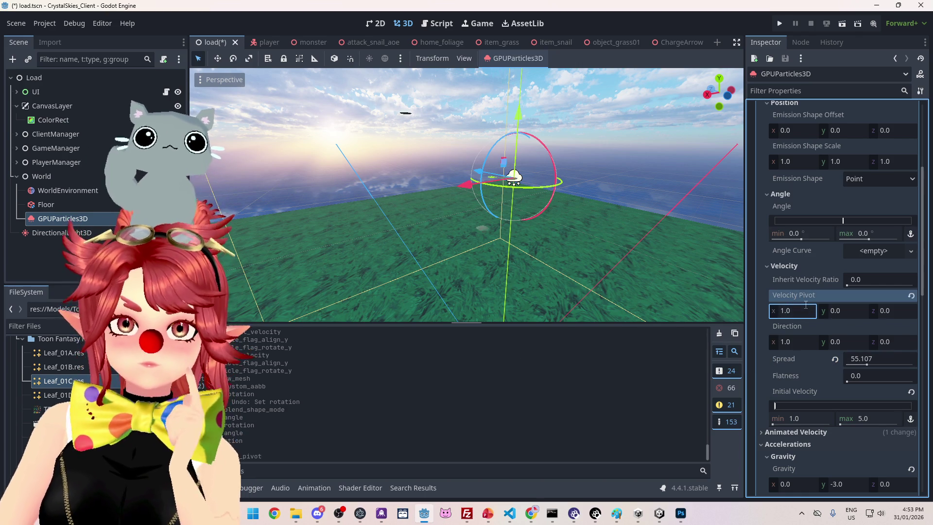
{"action": "scroll", "coordinate": [797, 294], "scroll_direction": "down", "scroll_amount": 1}
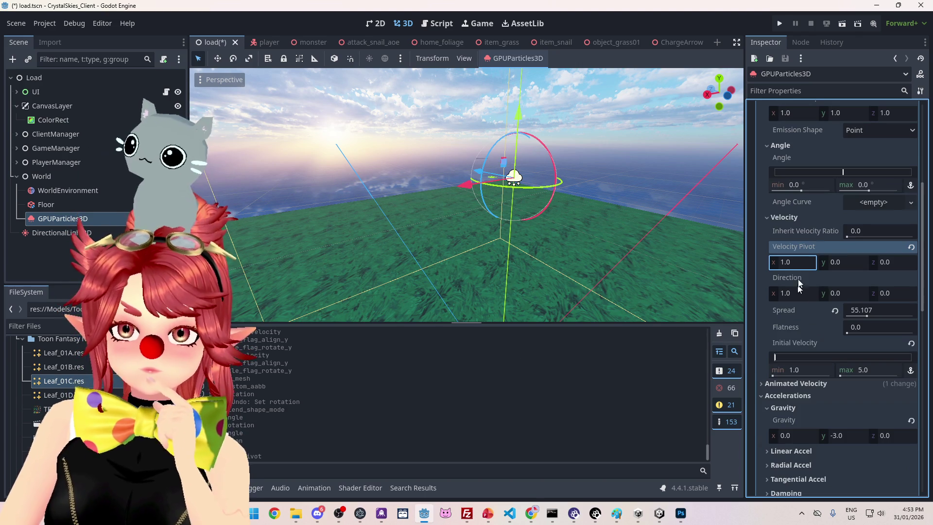
{"action": "scroll", "coordinate": [806, 331], "scroll_direction": "down", "scroll_amount": 1}
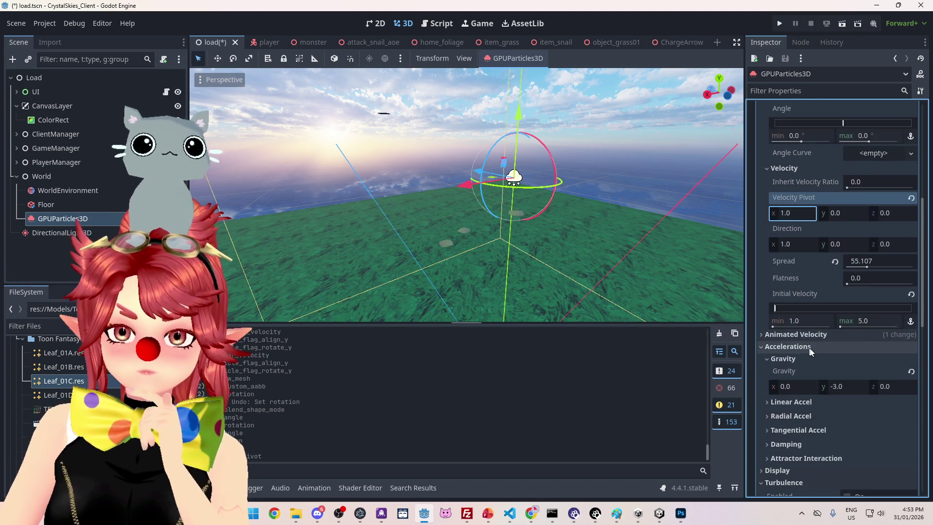
{"action": "scroll", "coordinate": [808, 347], "scroll_direction": "down", "scroll_amount": 1}
{"action": "scroll", "coordinate": [808, 345], "scroll_direction": "down", "scroll_amount": 1}
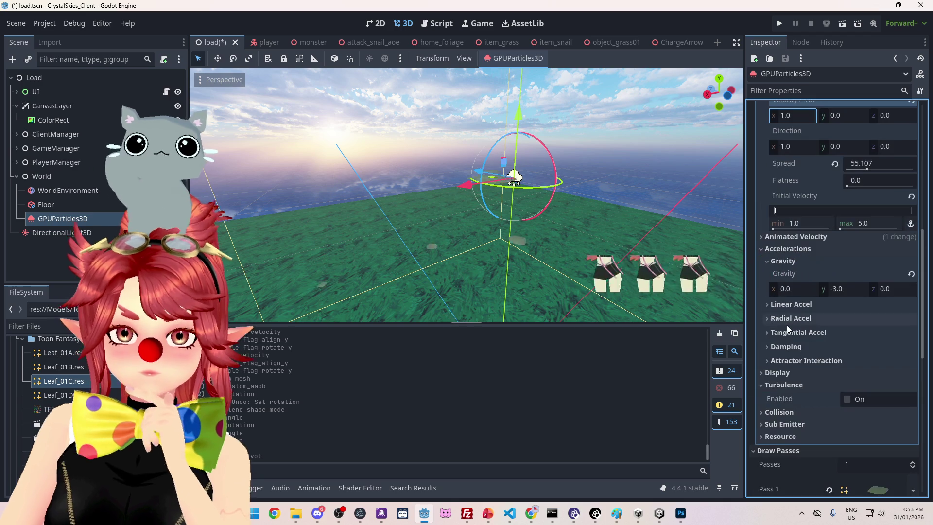
Step: Expand Animated Velocity and raise the angular velocity maximum to 337.02
{"action": "left_click", "coordinate": [776, 238]}
{"action": "left_click_drag", "start_coordinate": [843, 275], "coordinate": [877, 277]}
{"action": "key", "text": "f"}
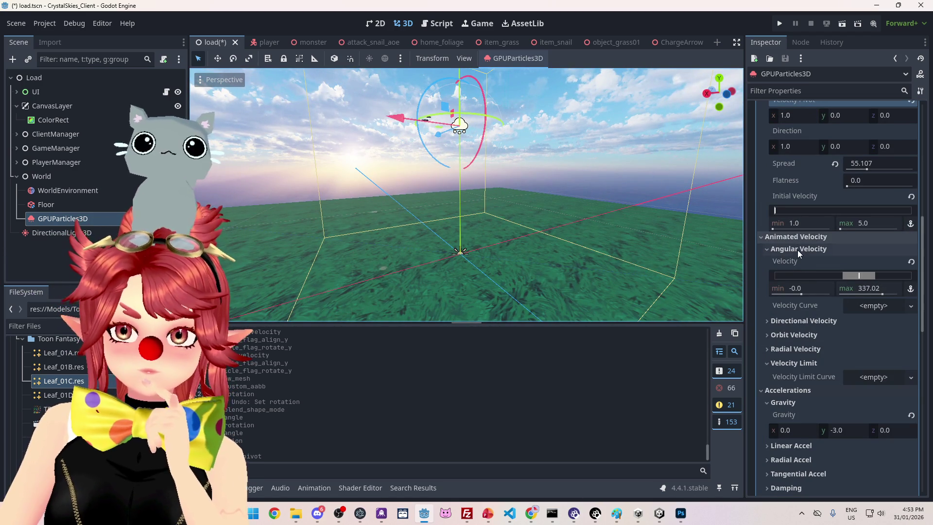
{"action": "scroll", "coordinate": [787, 170], "scroll_direction": "up", "scroll_amount": 2}
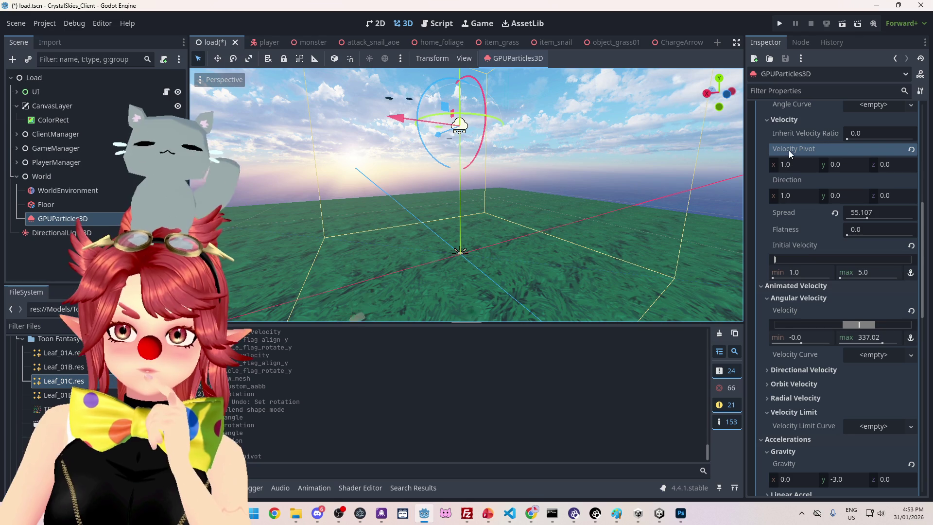
{"action": "mouse_move", "coordinate": [789, 150]}
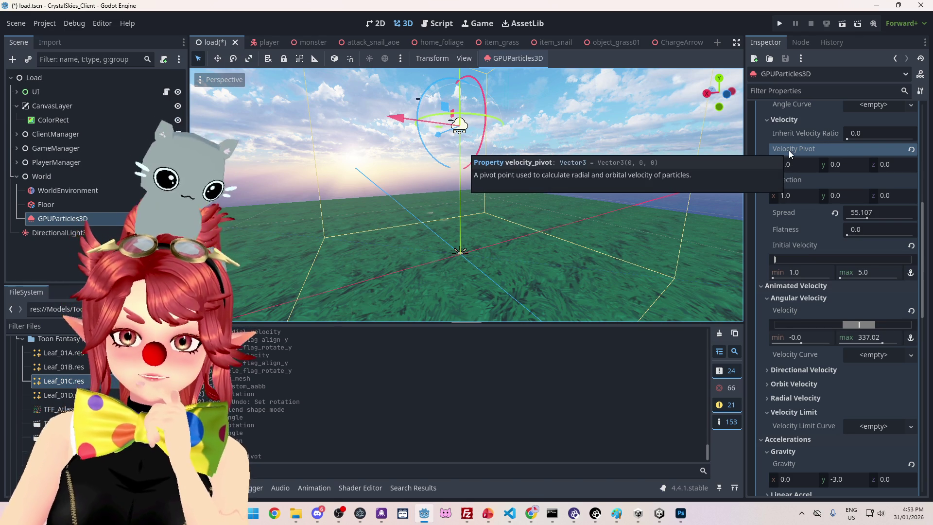
{"action": "left_click", "coordinate": [773, 299]}
Step: Try the orbit velocity, set velocity pivot x to 0, and reset orbit velocity to zero
{"action": "left_click", "coordinate": [770, 326]}
{"action": "left_click_drag", "start_coordinate": [843, 353], "coordinate": [847, 354]}
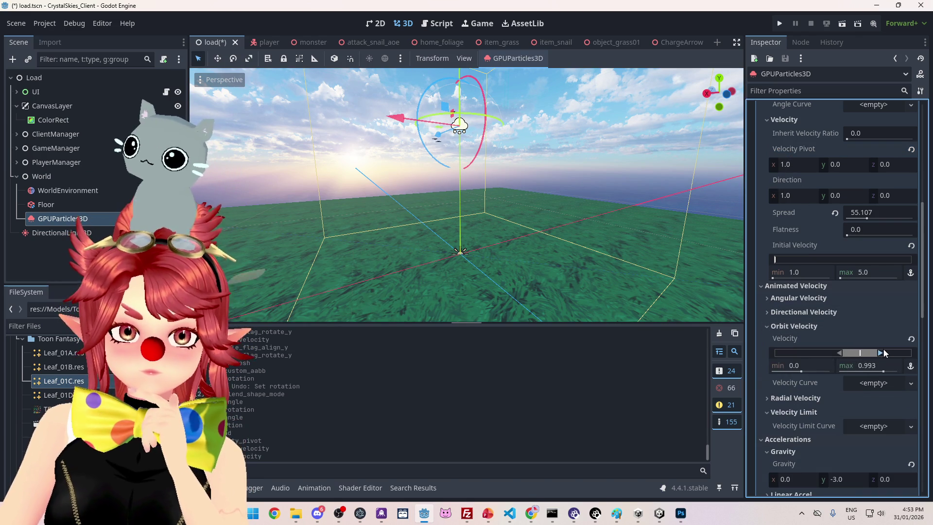
{"action": "left_click", "coordinate": [797, 164]}
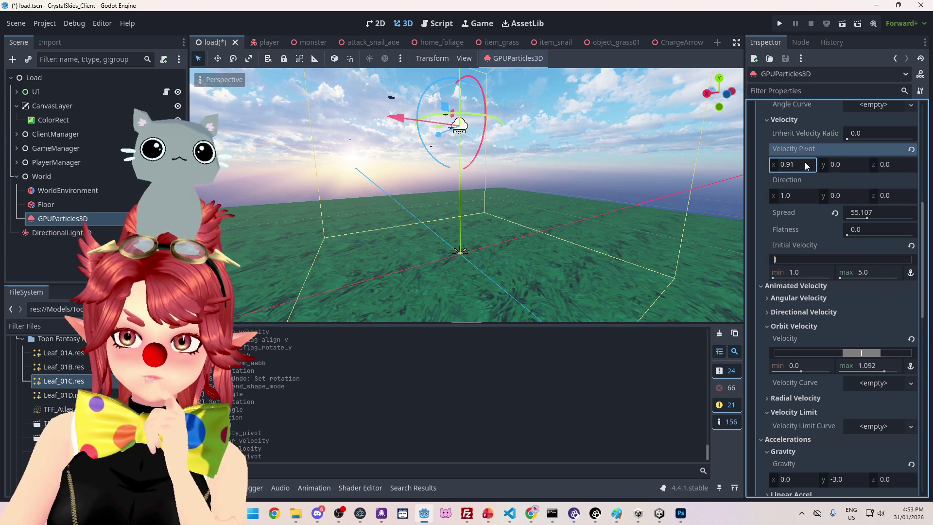
{"action": "type", "text": "0"}
{"action": "left_click", "coordinate": [840, 164]}
{"action": "type", "text": "1"}
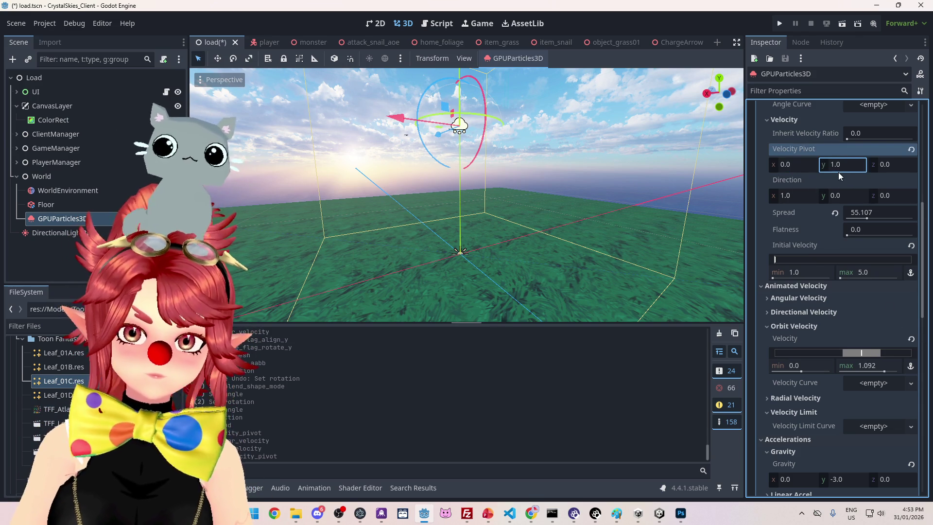
{"action": "left_click", "coordinate": [912, 340]}
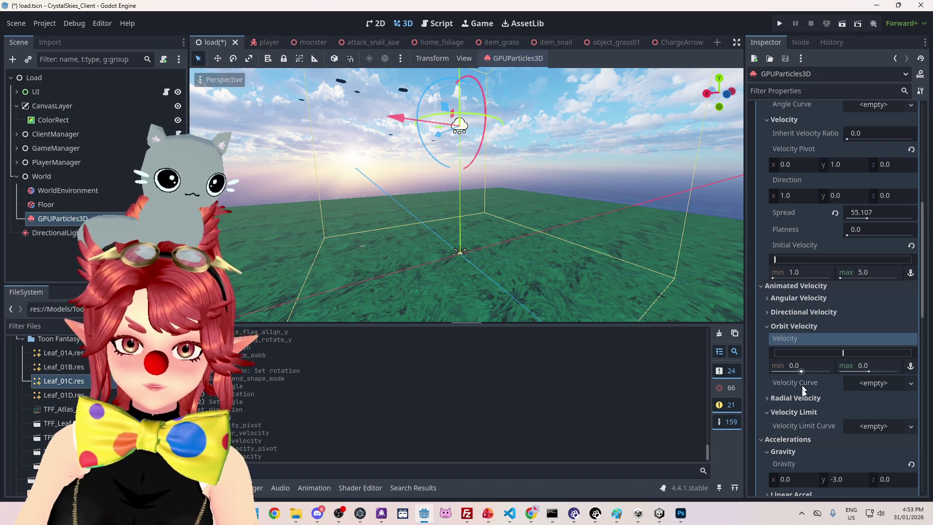
Step: Try the radial velocity range, set pivot y to 0, and reset radial velocity to zero
{"action": "left_click", "coordinate": [797, 398]}
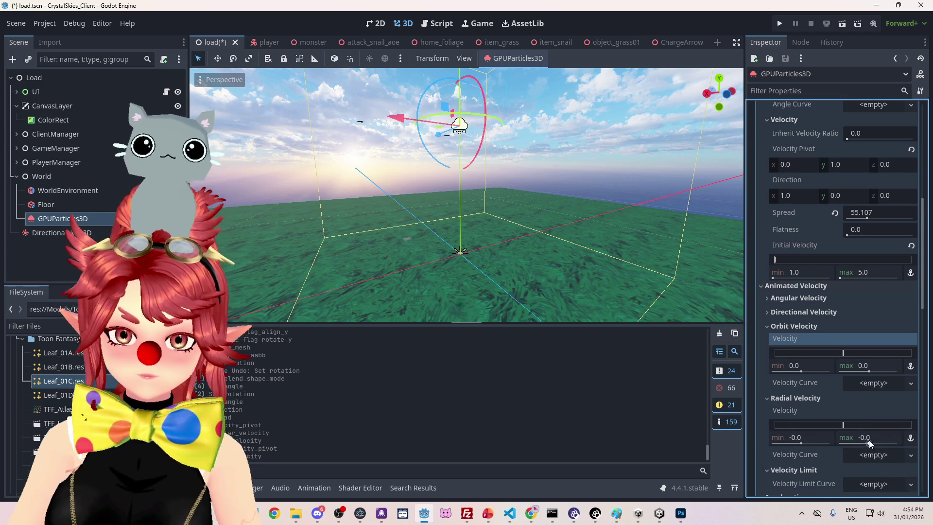
{"action": "left_click_drag", "start_coordinate": [870, 441], "coordinate": [881, 444]}
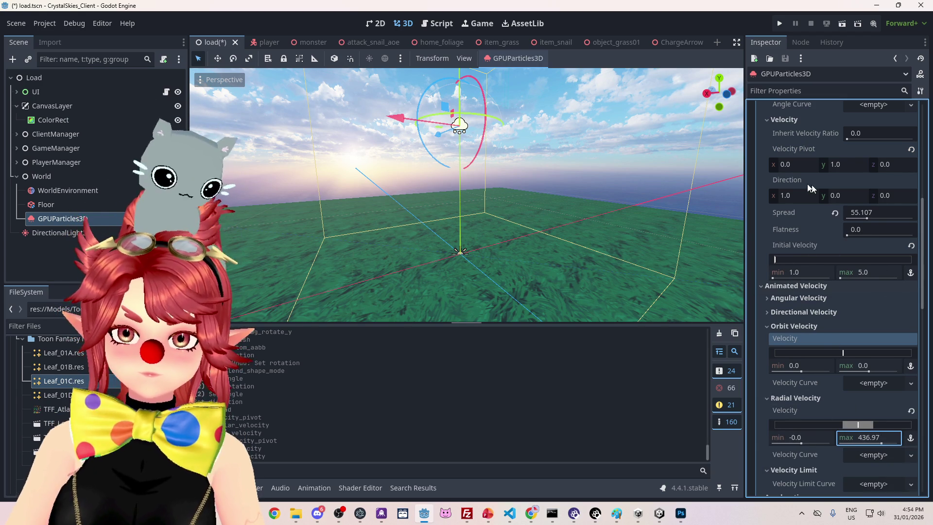
{"action": "left_click", "coordinate": [838, 166]}
{"action": "left_click", "coordinate": [808, 168]}
{"action": "type", "text": "1.0."}
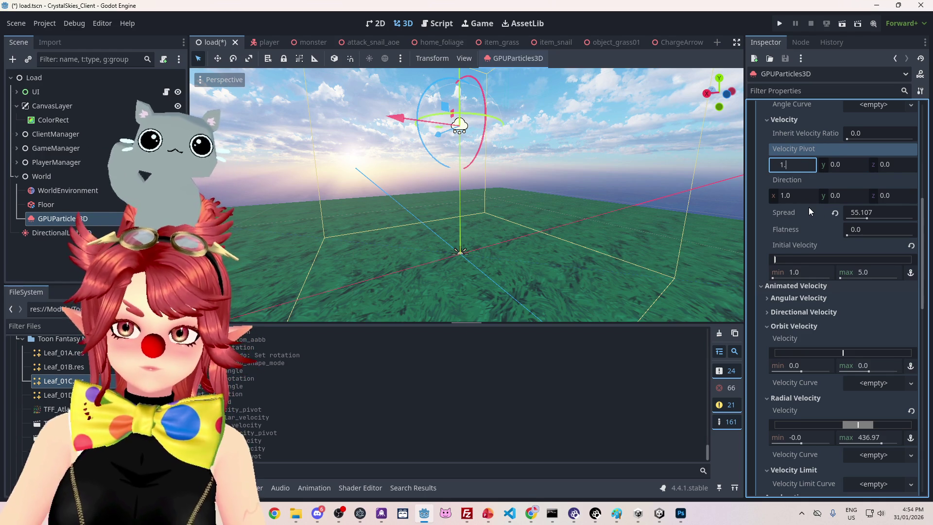
{"action": "left_click_drag", "start_coordinate": [867, 425], "coordinate": [852, 424]}
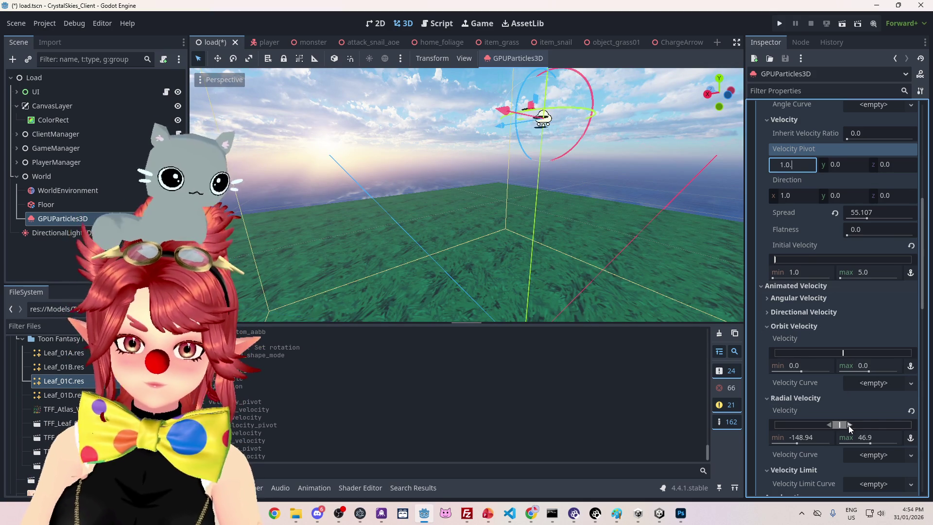
{"action": "left_click", "coordinate": [911, 410]}
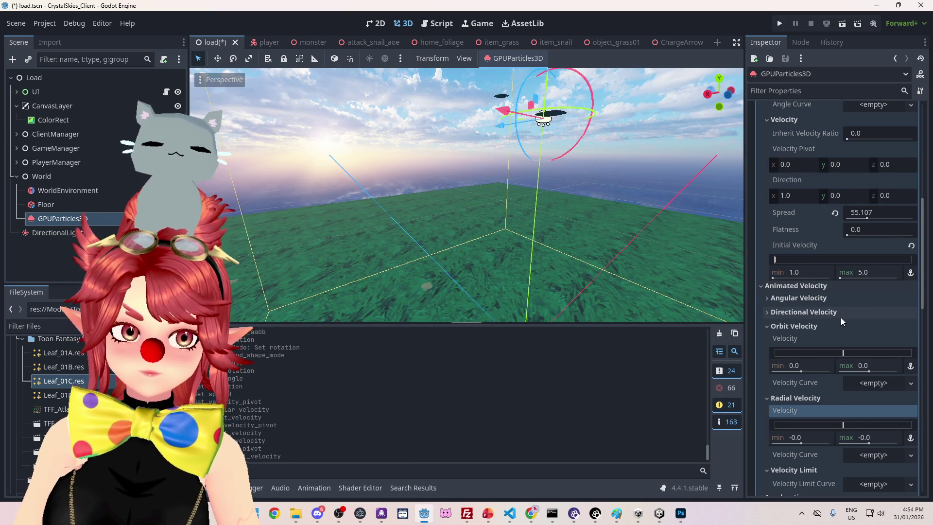
{"action": "left_click", "coordinate": [768, 326]}
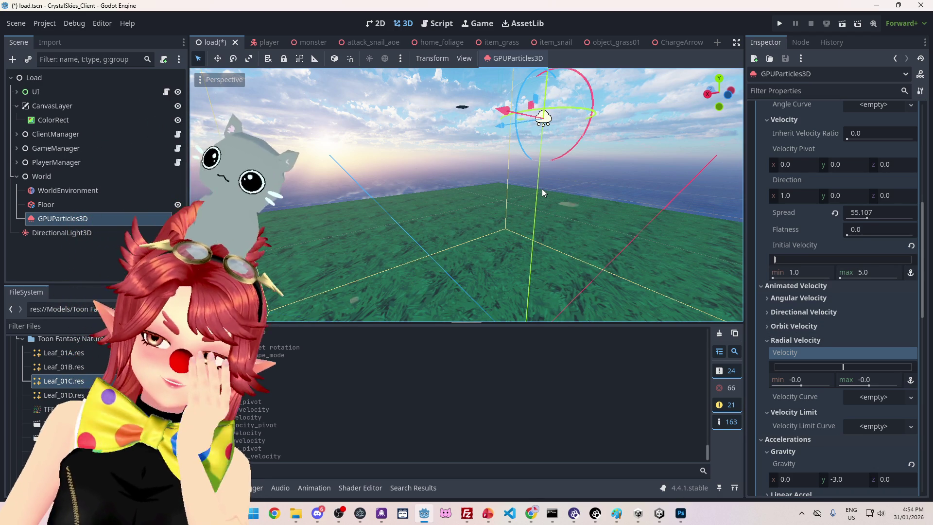
{"action": "scroll", "coordinate": [849, 325], "scroll_direction": "up", "scroll_amount": 1}
{"action": "scroll", "coordinate": [849, 325], "scroll_direction": "down", "scroll_amount": 1}
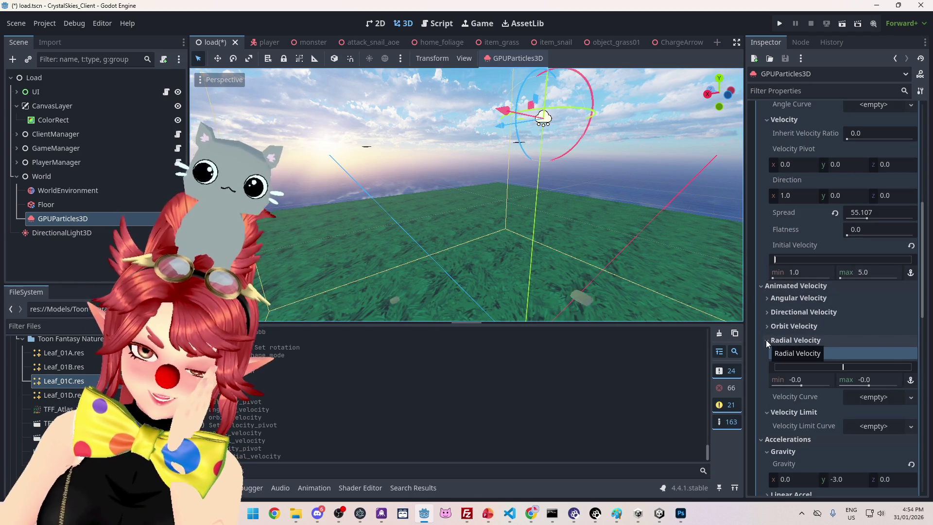
{"action": "scroll", "coordinate": [819, 336], "scroll_direction": "down", "scroll_amount": 1}
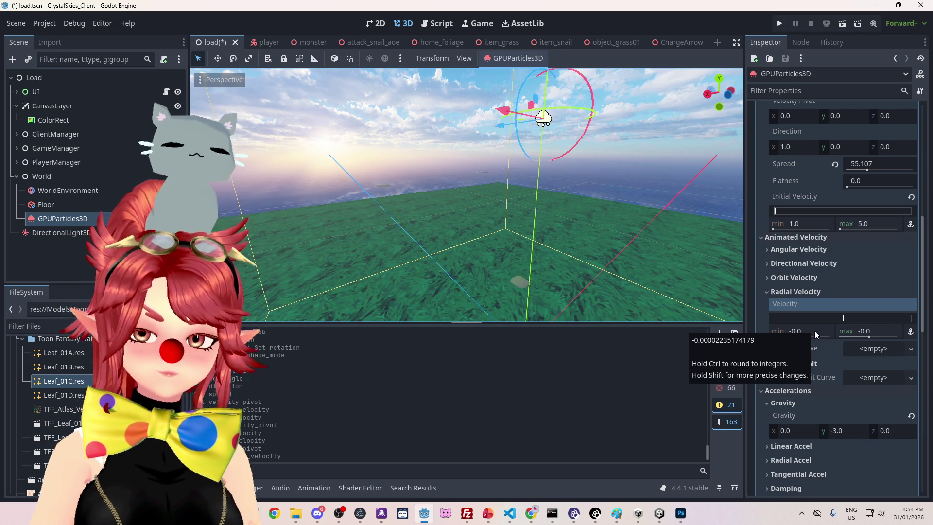
{"action": "scroll", "coordinate": [826, 340], "scroll_direction": "down", "scroll_amount": 2}
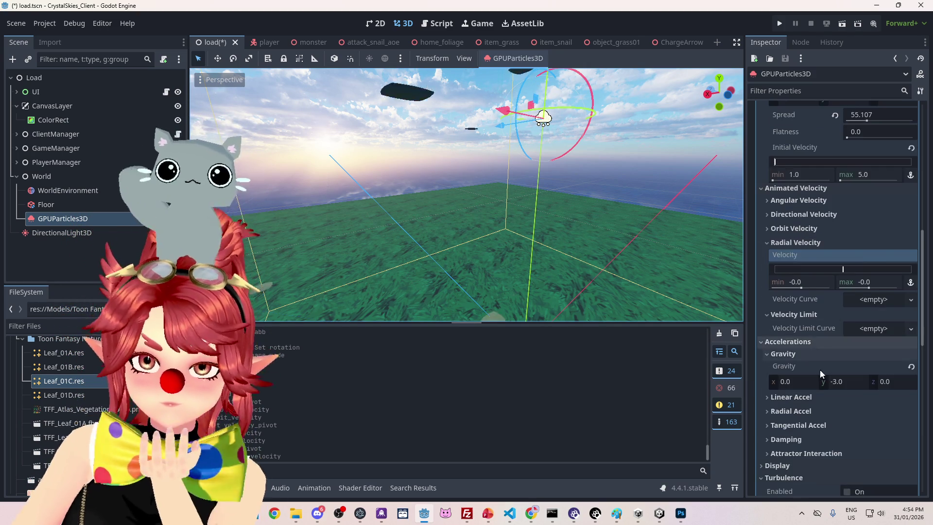
{"action": "scroll", "coordinate": [819, 368], "scroll_direction": "down", "scroll_amount": 2}
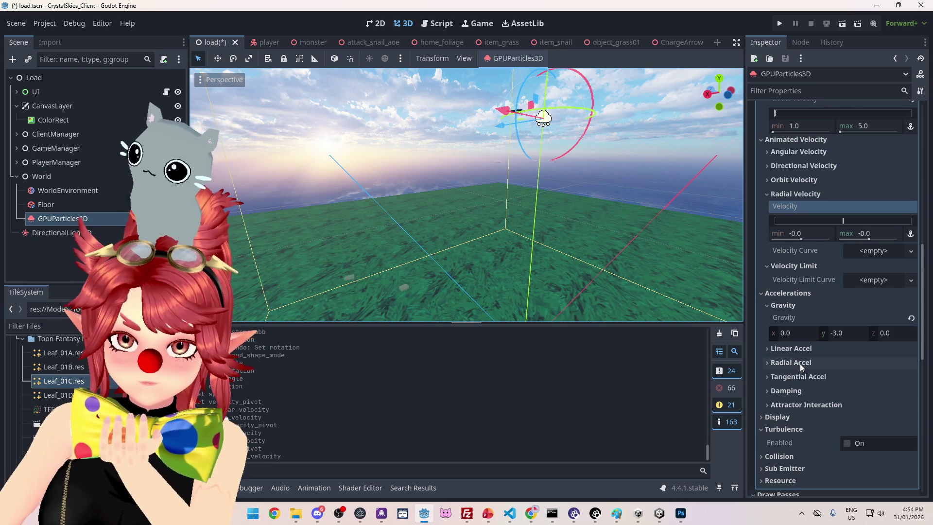
{"action": "scroll", "coordinate": [800, 364], "scroll_direction": "down", "scroll_amount": 2}
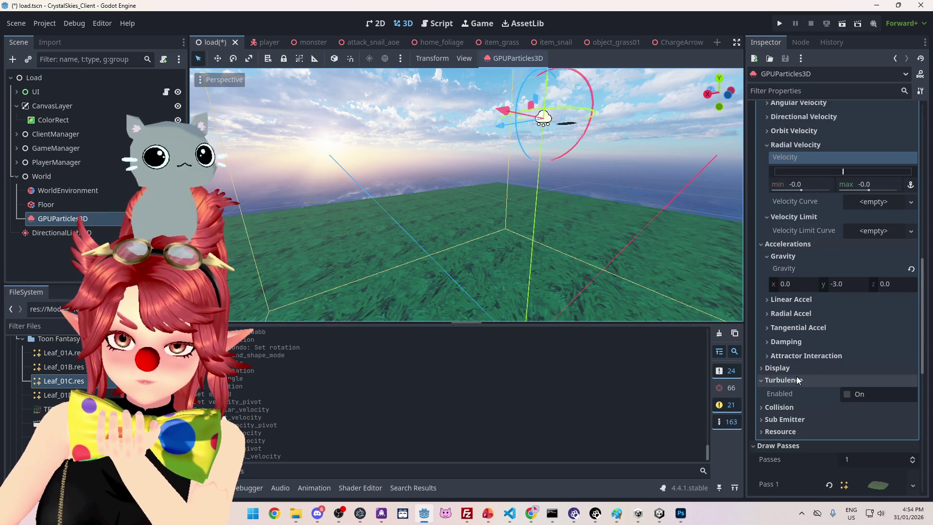
Step: Enable turbulence on the leaf emitter and frame it in the viewport
{"action": "left_click", "coordinate": [847, 394]}
{"action": "scroll", "coordinate": [768, 334], "scroll_direction": "down", "scroll_amount": 4}
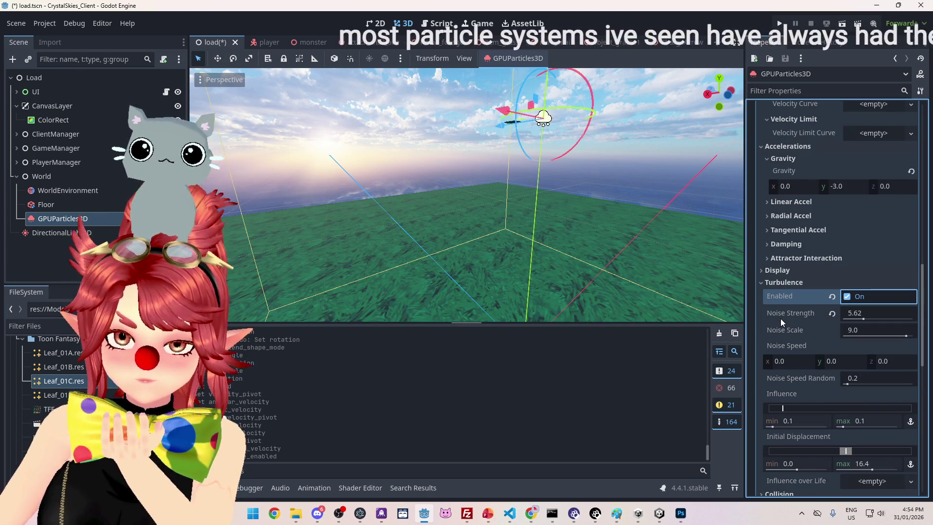
{"action": "scroll", "coordinate": [782, 321], "scroll_direction": "down", "scroll_amount": 2}
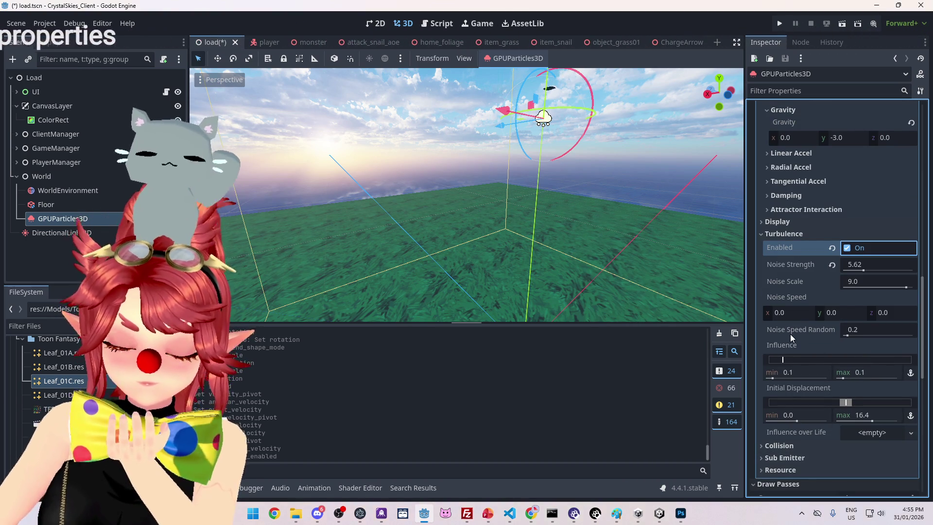
{"action": "key", "text": "f"}
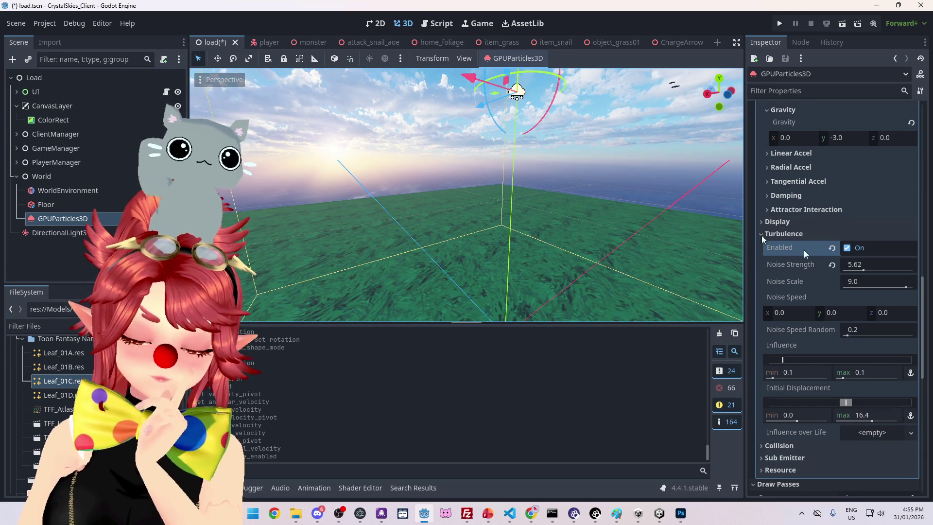
{"action": "scroll", "coordinate": [873, 296], "scroll_direction": "up", "scroll_amount": 3}
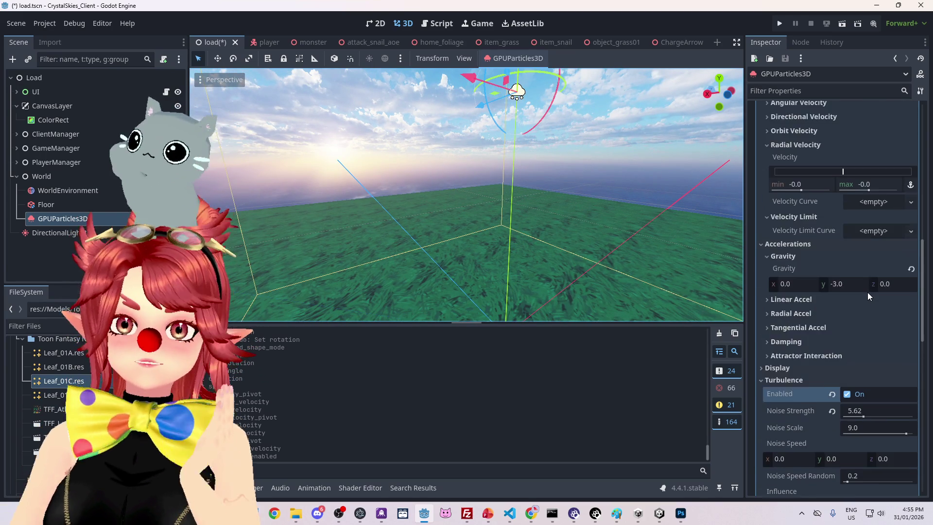
{"action": "scroll", "coordinate": [867, 293], "scroll_direction": "up", "scroll_amount": 4}
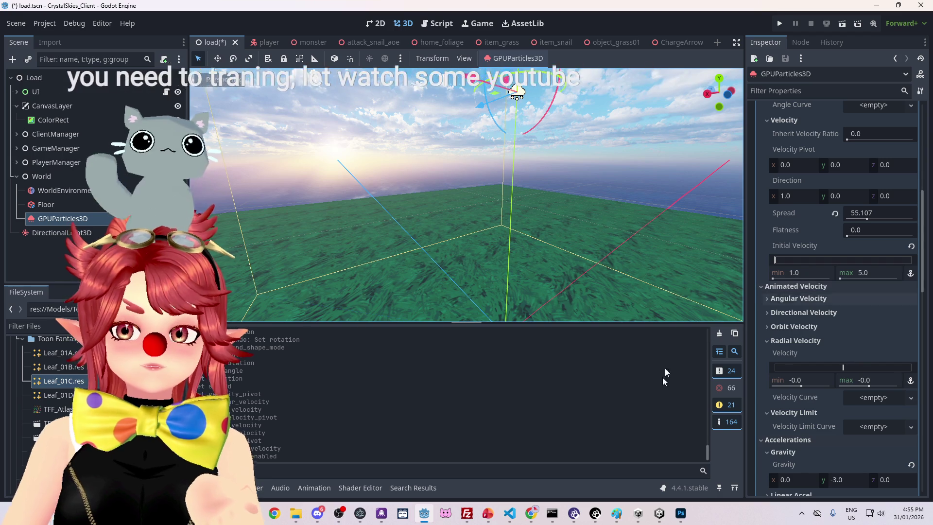
Step: In Chrome, replace the YouTube tab with a Google search for 'godot starting rotation of particle'
{"action": "mouse_move", "coordinate": [531, 513]}
{"action": "left_click", "coordinate": [486, 479]}
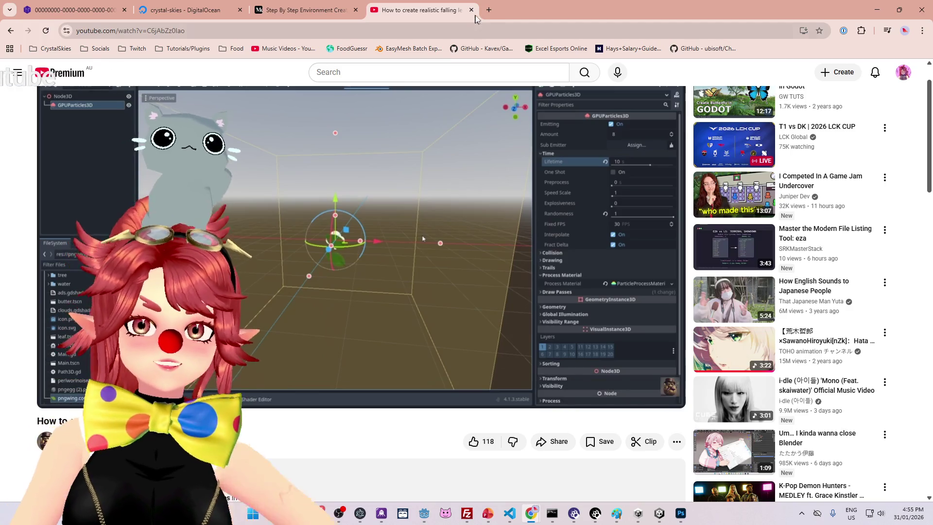
{"action": "left_click", "coordinate": [490, 10]}
{"action": "left_click", "coordinate": [472, 10]}
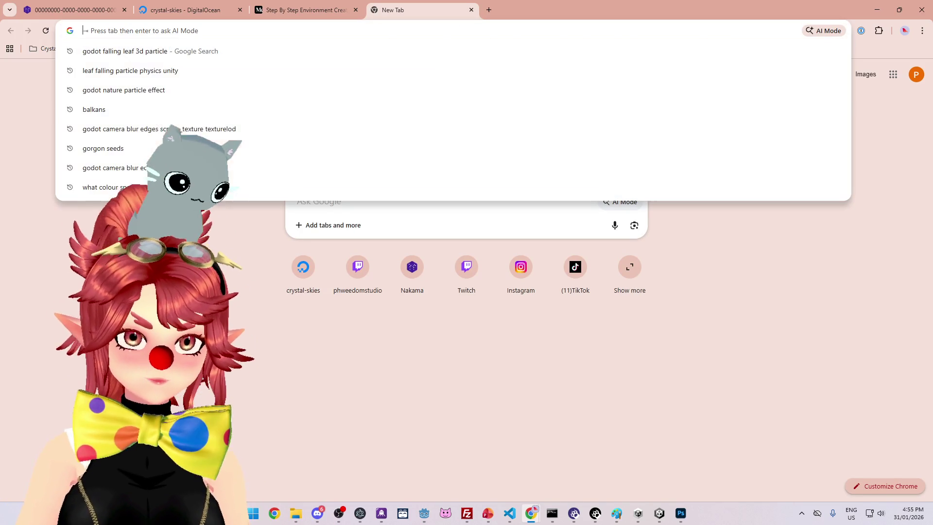
{"action": "type", "text": "godot starting rots"}
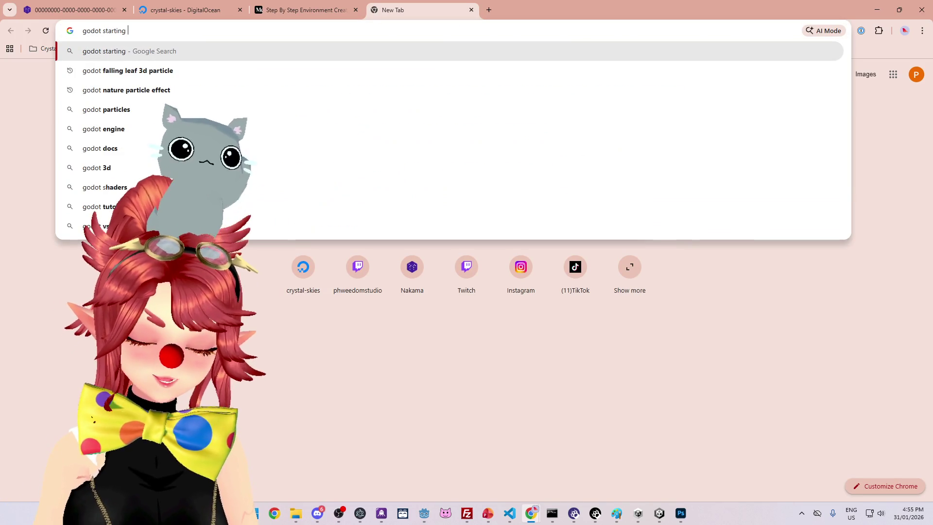
{"action": "key", "text": "BackSpace"}
{"action": "type", "text": "a"}
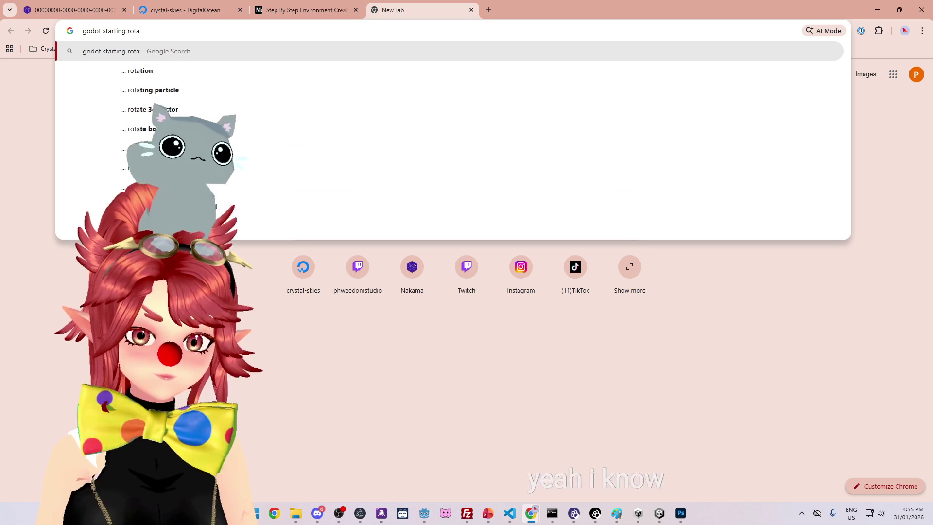
{"action": "type", "text": "tion of particle"}
{"action": "key", "text": "Return"}
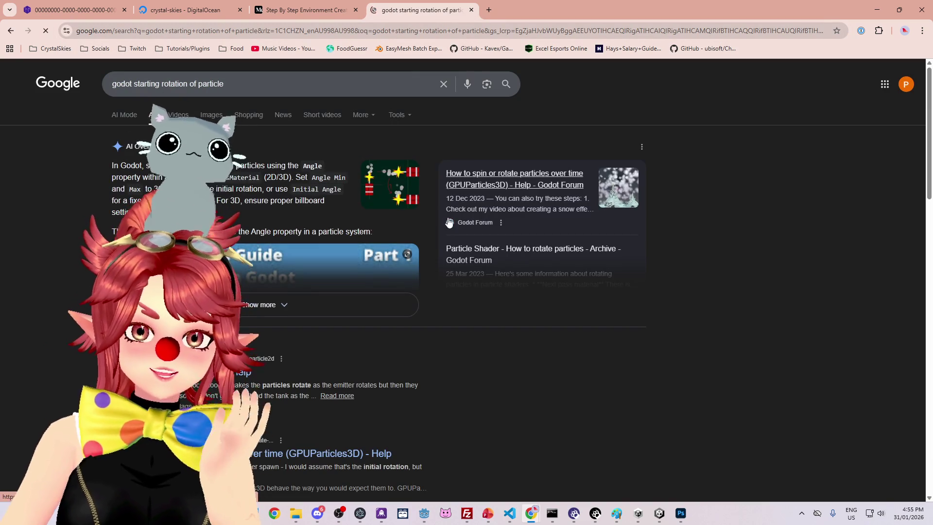
Step: Scroll the results and open the Godot Forum thread 'Particle Shader - How to rotate particles'
{"action": "scroll", "coordinate": [283, 210], "scroll_direction": "down", "scroll_amount": 3}
{"action": "scroll", "coordinate": [333, 253], "scroll_direction": "down", "scroll_amount": 4}
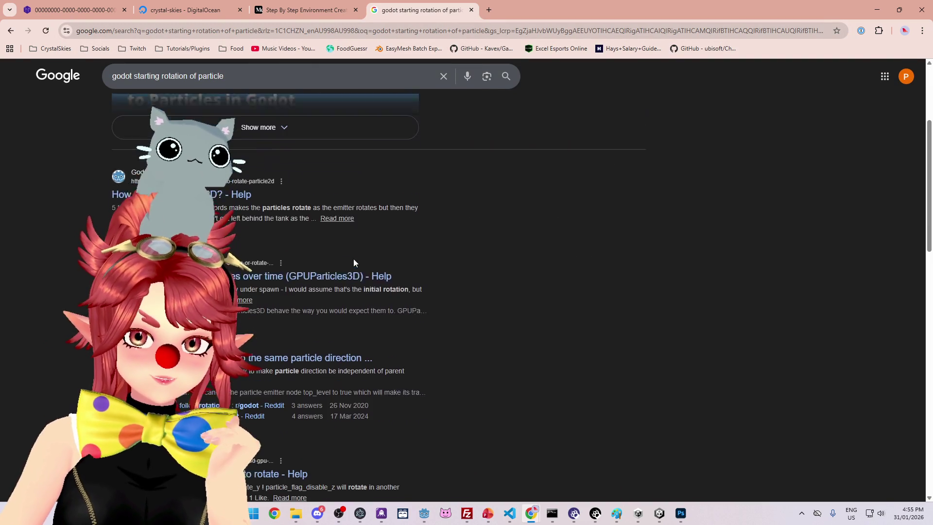
{"action": "scroll", "coordinate": [390, 275], "scroll_direction": "down", "scroll_amount": 2}
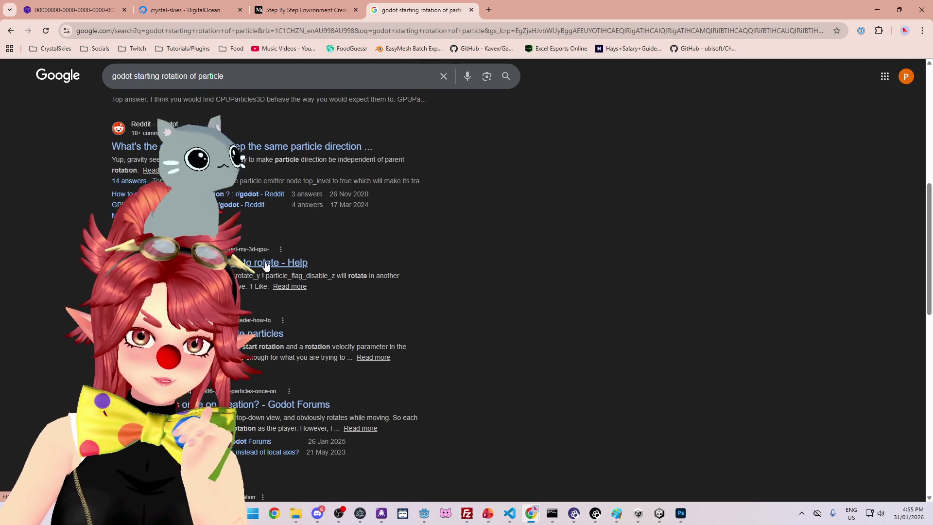
{"action": "scroll", "coordinate": [265, 264], "scroll_direction": "down", "scroll_amount": 1}
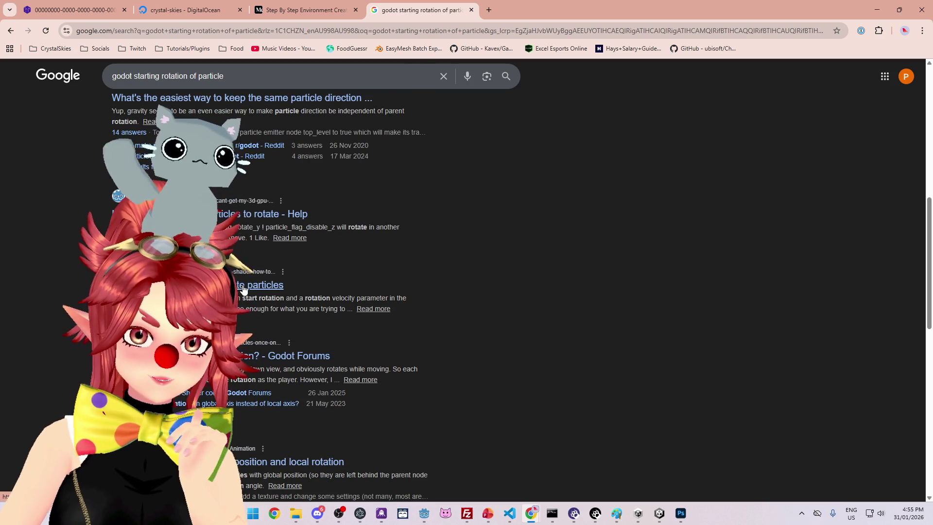
{"action": "left_click", "coordinate": [244, 289]}
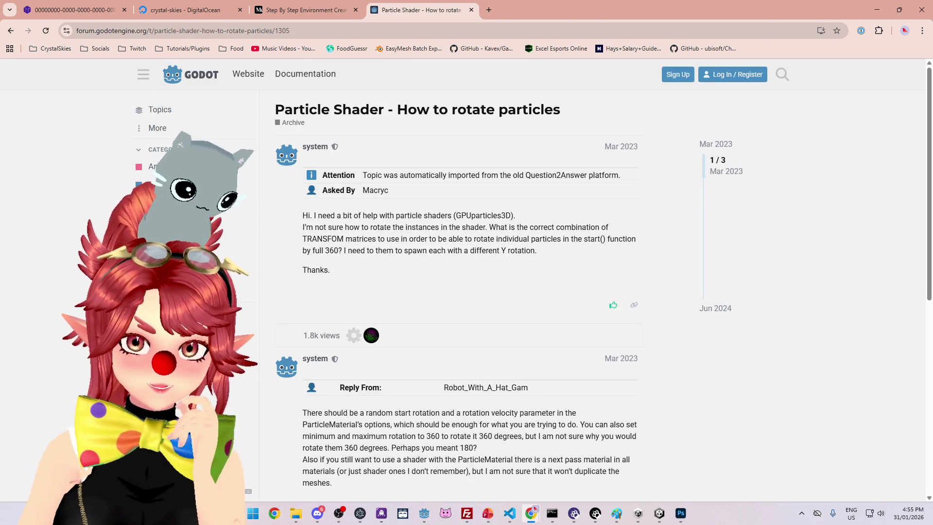
Step: Read the forum question about rotating shader particles with transform matrices, then go back to the results
{"action": "left_click_drag", "start_coordinate": [338, 227], "coordinate": [469, 230]}
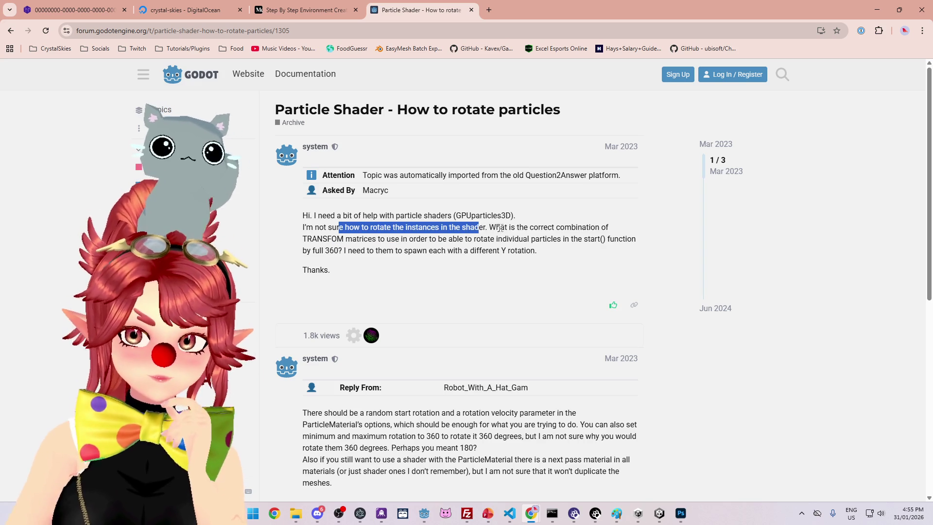
{"action": "left_click_drag", "start_coordinate": [529, 227], "coordinate": [605, 227]}
{"action": "left_click_drag", "start_coordinate": [357, 239], "coordinate": [407, 238]}
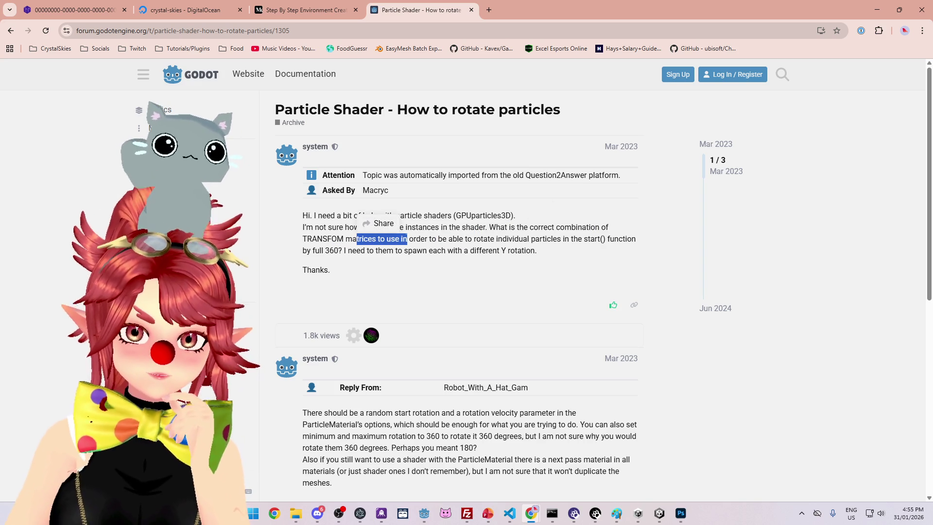
{"action": "left_click_drag", "start_coordinate": [500, 227], "coordinate": [448, 226]}
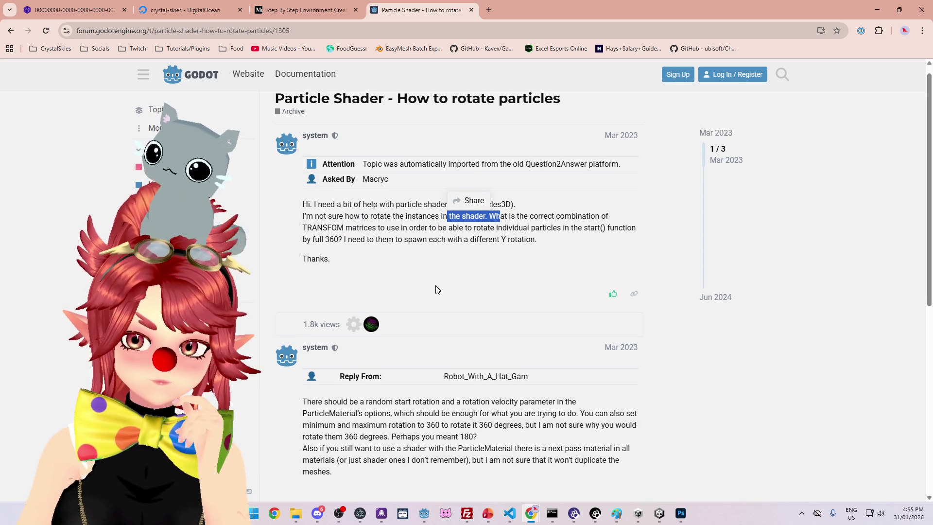
{"action": "key", "text": "alt+Left"}
{"action": "scroll", "coordinate": [320, 245], "scroll_direction": "down", "scroll_amount": 3}
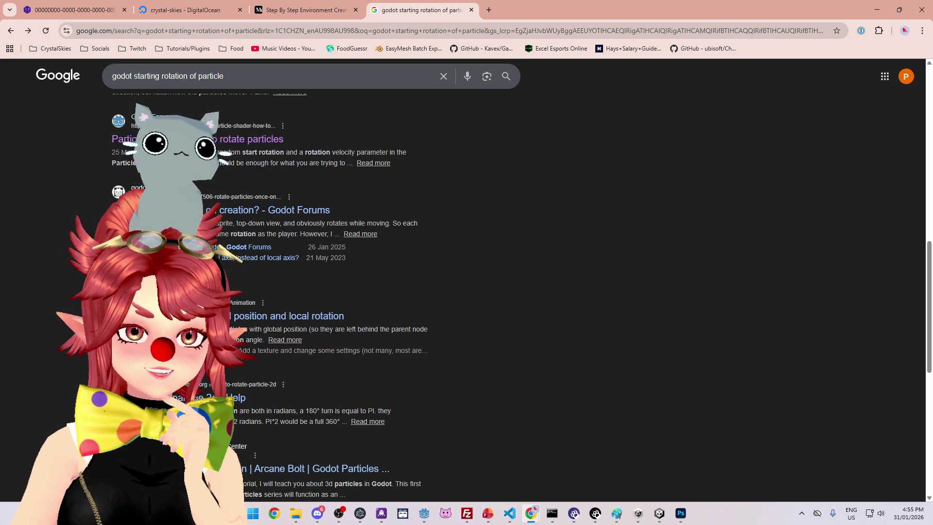
Step: Search Google for 'godot docs' and open the official stable documentation at docs.godotengine.org
{"action": "left_click", "coordinate": [268, 77]}
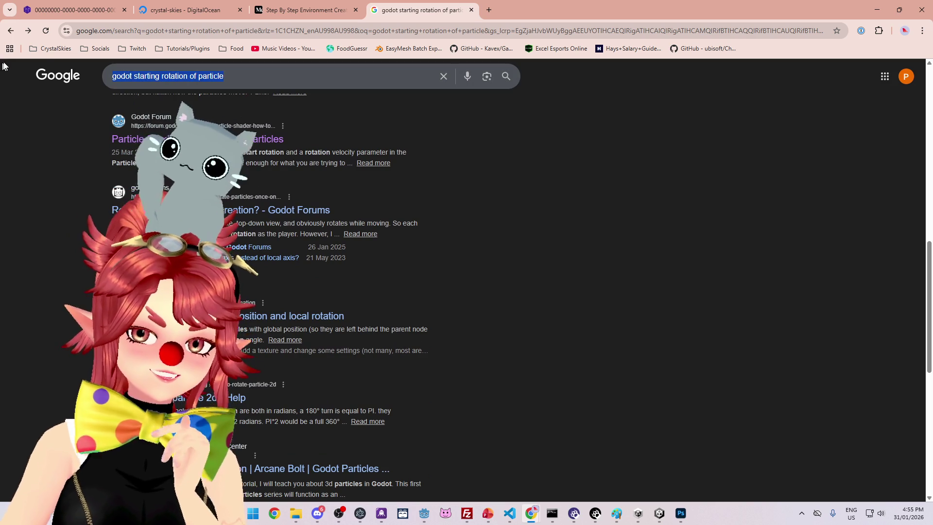
{"action": "key", "text": "ctrl+a"}
{"action": "type", "text": "godot do"}
{"action": "type", "text": "cs"}
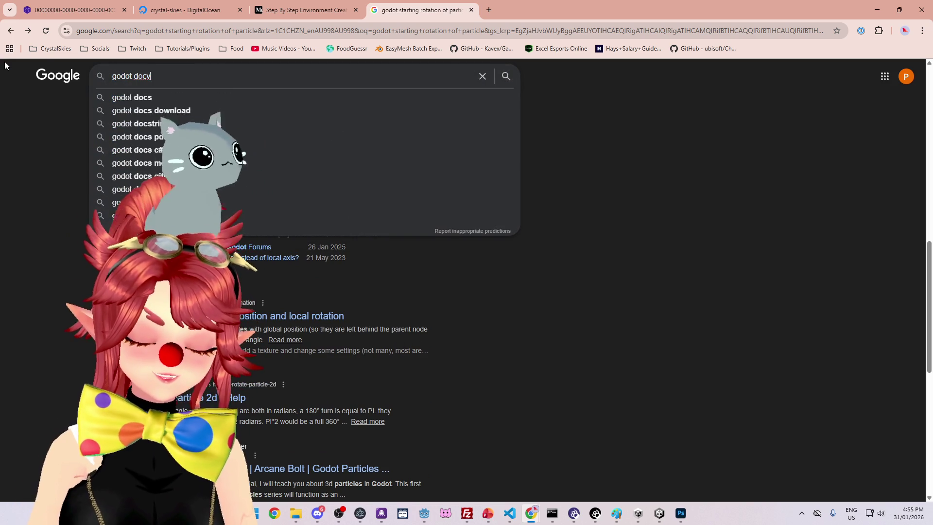
{"action": "key", "text": "Return"}
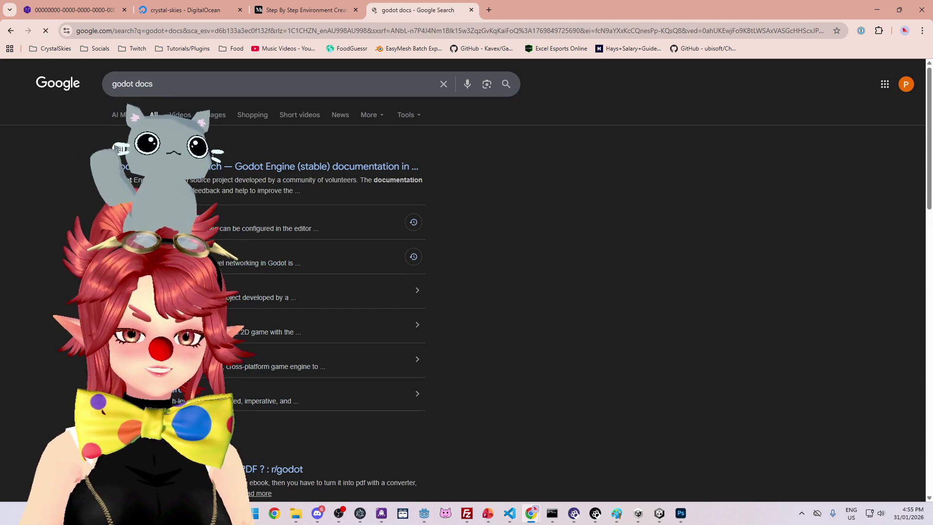
{"action": "left_click", "coordinate": [325, 166]}
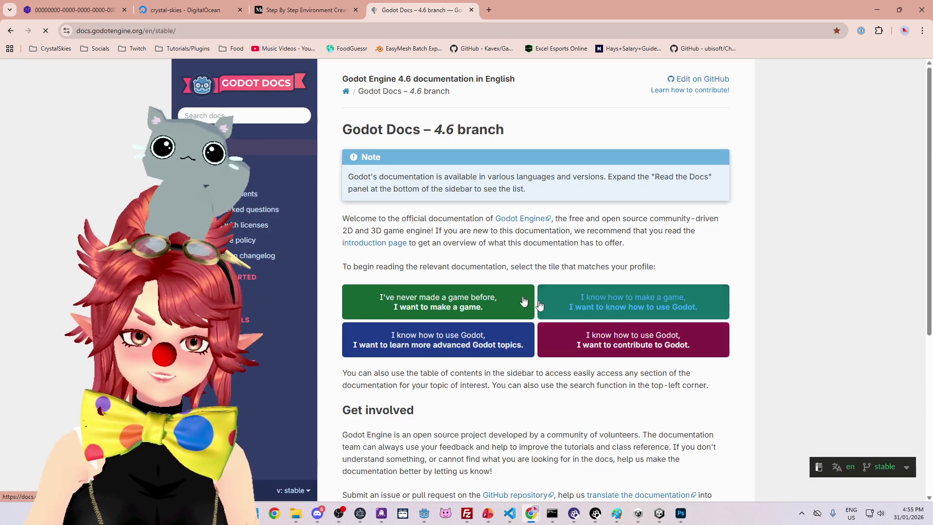
Step: Search the docs for 'particle' and open the 3D Particle system properties page
{"action": "type", "text": "particle"}
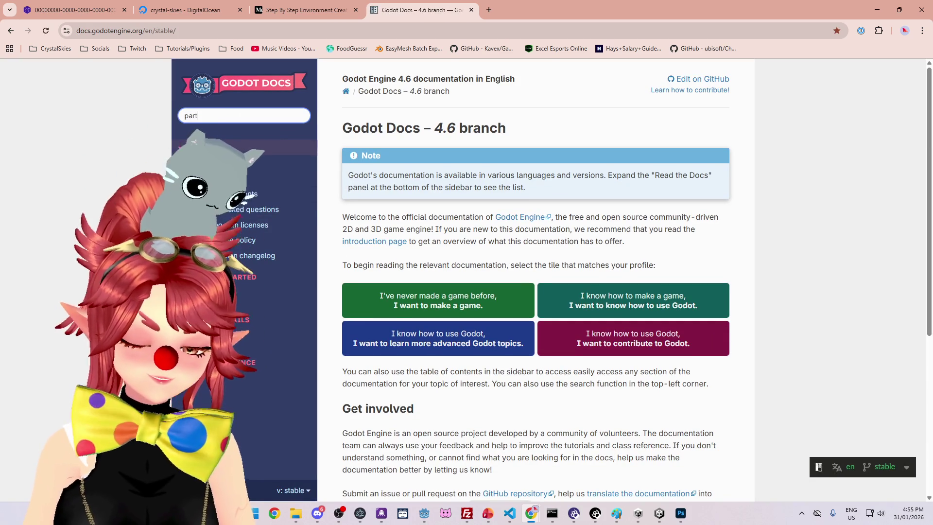
{"action": "key", "text": "Return"}
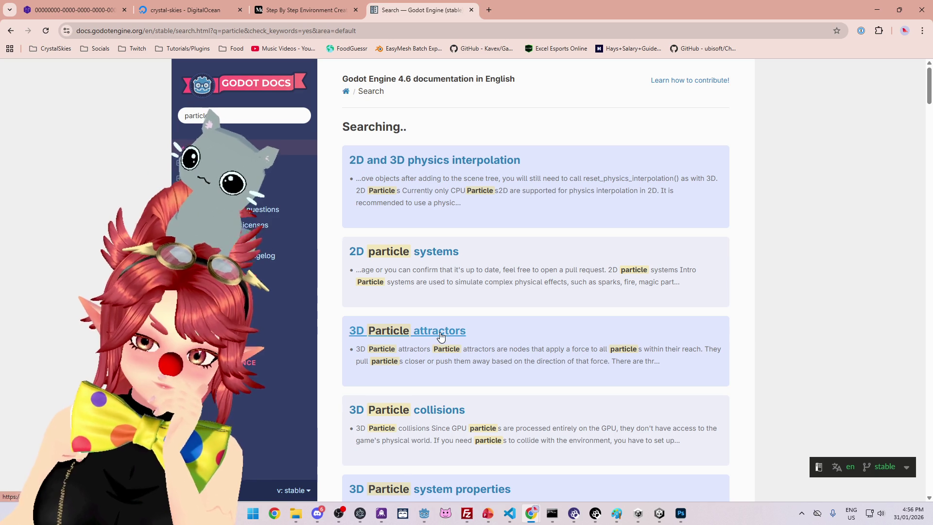
{"action": "scroll", "coordinate": [446, 369], "scroll_direction": "down", "scroll_amount": 2}
{"action": "left_click", "coordinate": [444, 393]}
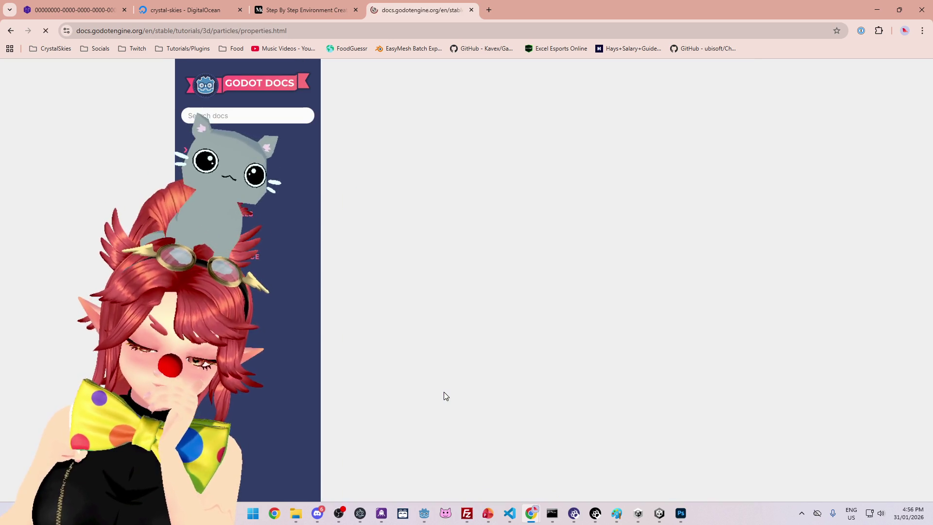
Step: Read the Local Coords explanation, noting that down is always -Y when it is unchecked
{"action": "scroll", "coordinate": [444, 396], "scroll_direction": "down", "scroll_amount": 2}
{"action": "scroll", "coordinate": [534, 281], "scroll_direction": "up", "scroll_amount": 2}
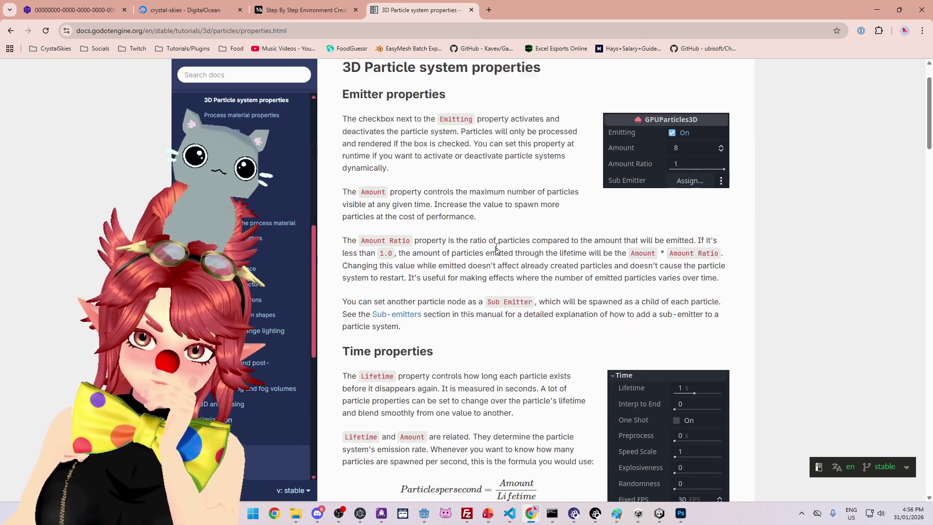
{"action": "scroll", "coordinate": [443, 223], "scroll_direction": "down", "scroll_amount": 8}
{"action": "scroll", "coordinate": [447, 222], "scroll_direction": "down", "scroll_amount": 8}
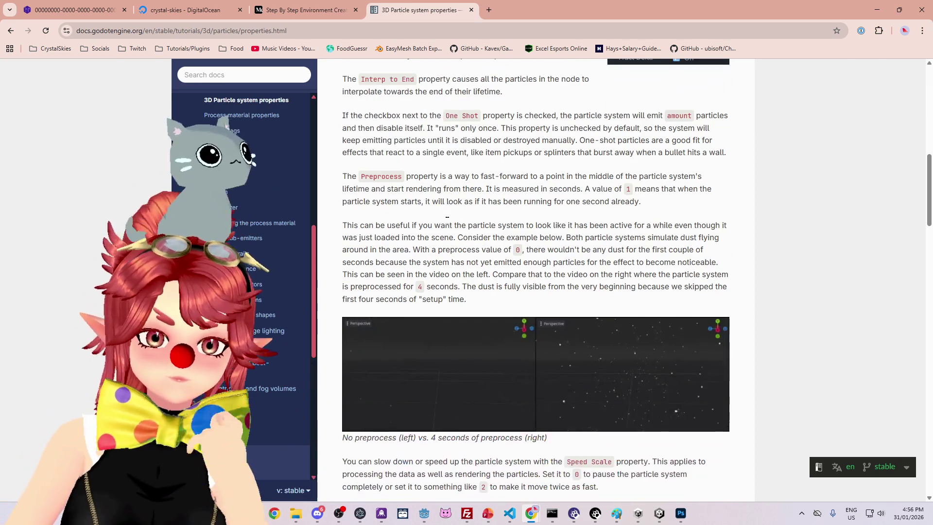
{"action": "scroll", "coordinate": [448, 223], "scroll_direction": "down", "scroll_amount": 6}
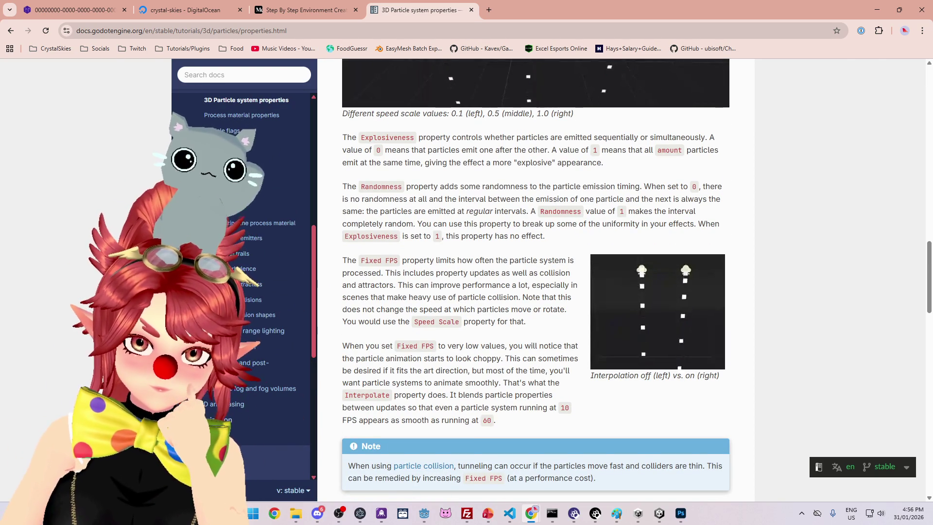
{"action": "scroll", "coordinate": [434, 199], "scroll_direction": "up", "scroll_amount": 4}
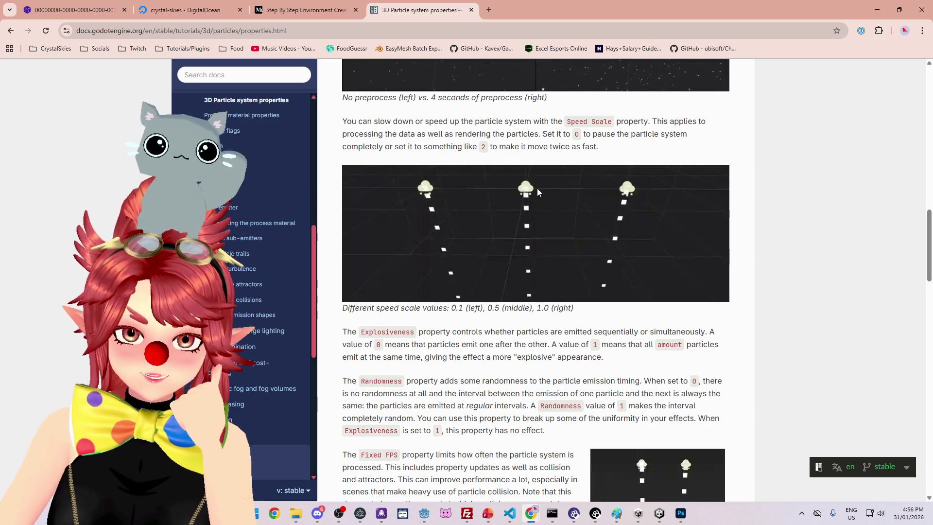
{"action": "scroll", "coordinate": [537, 195], "scroll_direction": "down", "scroll_amount": 8}
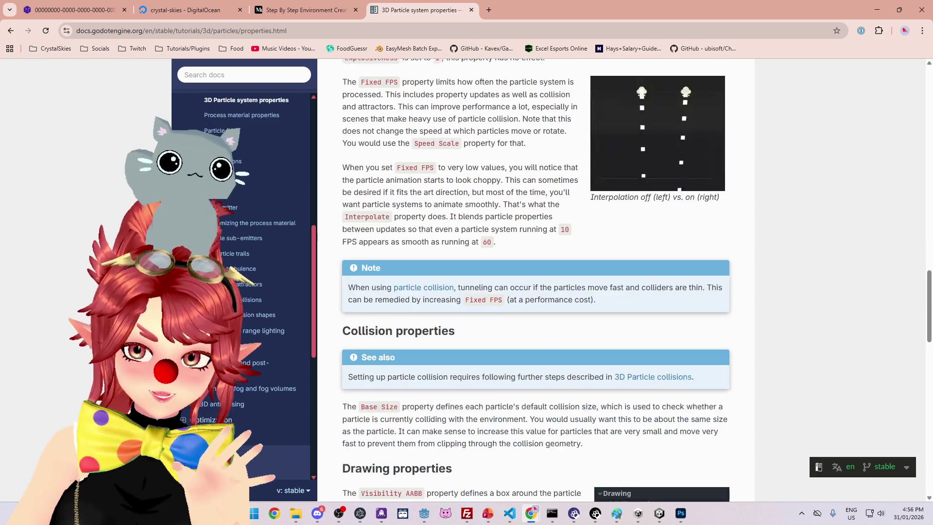
{"action": "scroll", "coordinate": [533, 228], "scroll_direction": "down", "scroll_amount": 9}
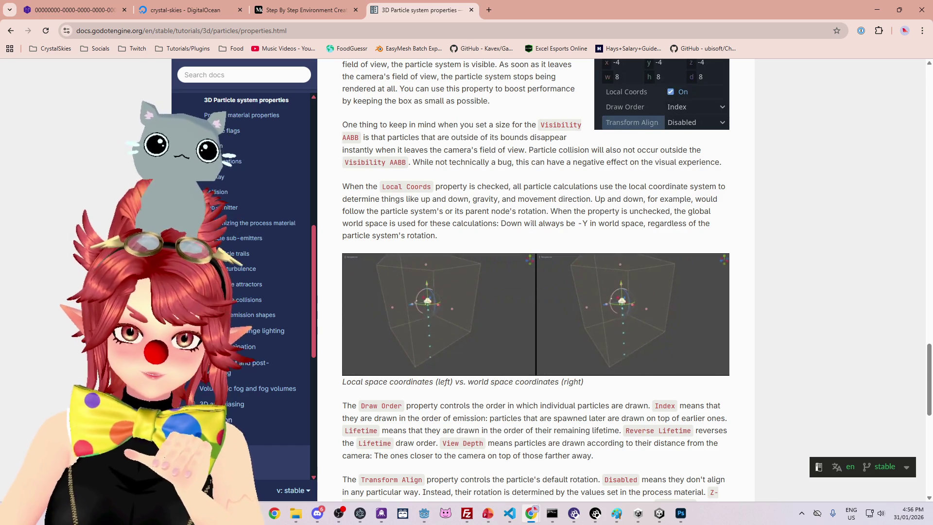
{"action": "scroll", "coordinate": [521, 209], "scroll_direction": "up", "scroll_amount": 2}
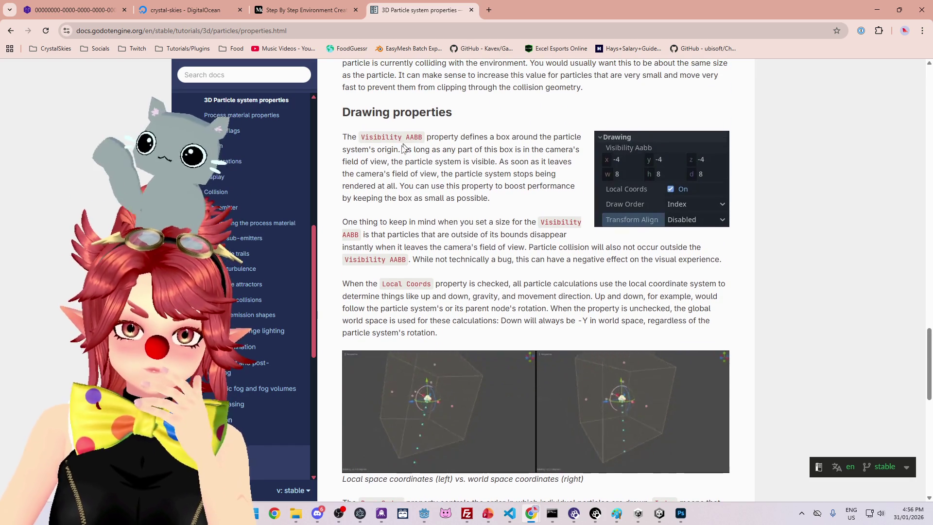
{"action": "scroll", "coordinate": [435, 176], "scroll_direction": "down", "scroll_amount": 1}
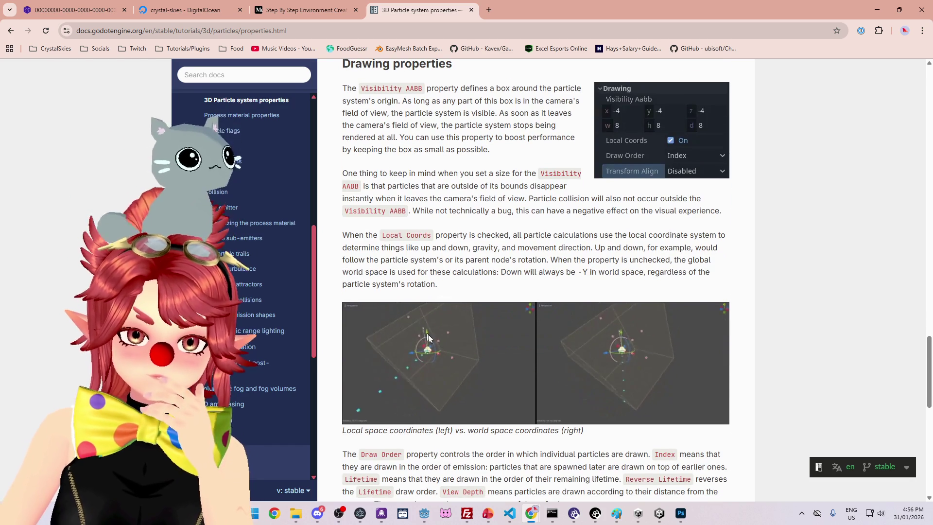
{"action": "mouse_move", "coordinate": [457, 235]}
{"action": "left_mouse_down"}
{"action": "mouse_move", "coordinate": [687, 244]}
{"action": "mouse_move", "coordinate": [546, 238]}
{"action": "mouse_move", "coordinate": [674, 249]}
{"action": "left_mouse_up"}
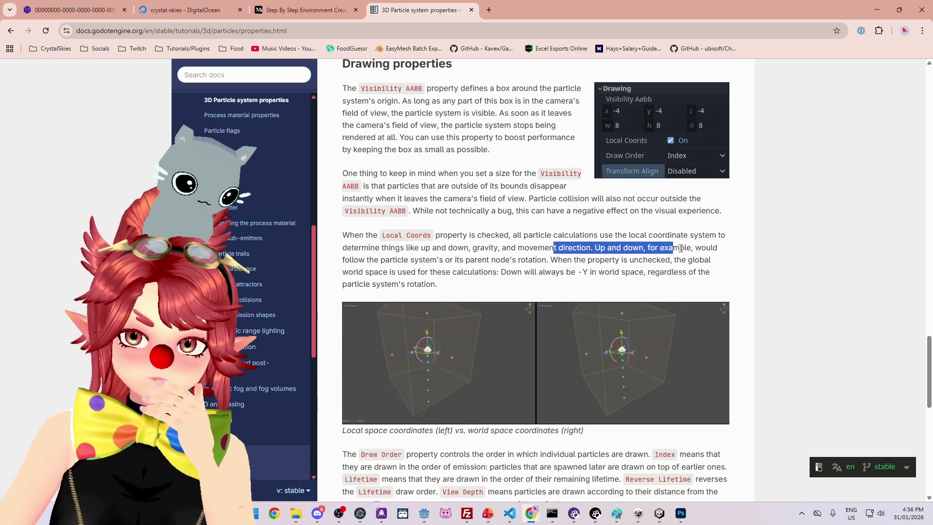
{"action": "left_click_drag", "start_coordinate": [396, 260], "coordinate": [681, 260]}
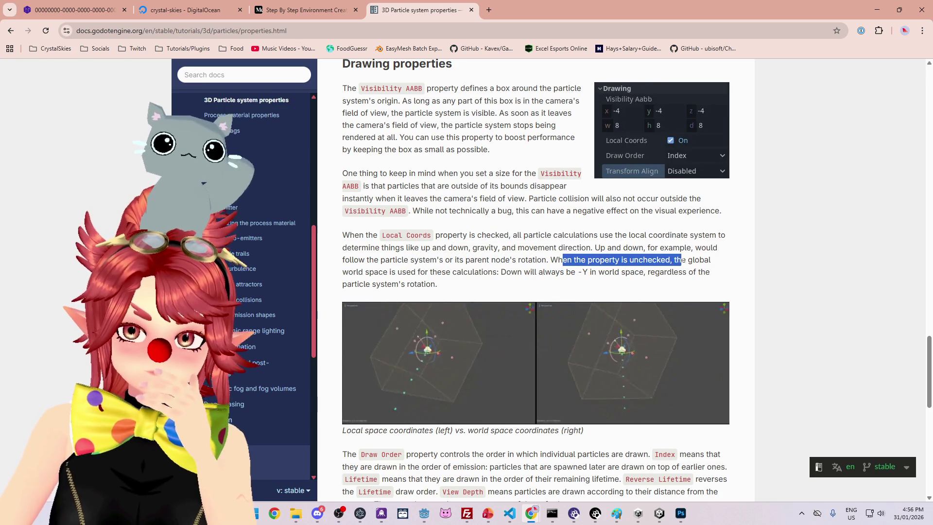
{"action": "left_click_drag", "start_coordinate": [501, 271], "coordinate": [643, 272]}
{"action": "left_click_drag", "start_coordinate": [446, 272], "coordinate": [555, 272]}
Step: Read how Transform Align sets default particle rotation versus the process material, then return to Godot
{"action": "scroll", "coordinate": [553, 273], "scroll_direction": "down", "scroll_amount": 2}
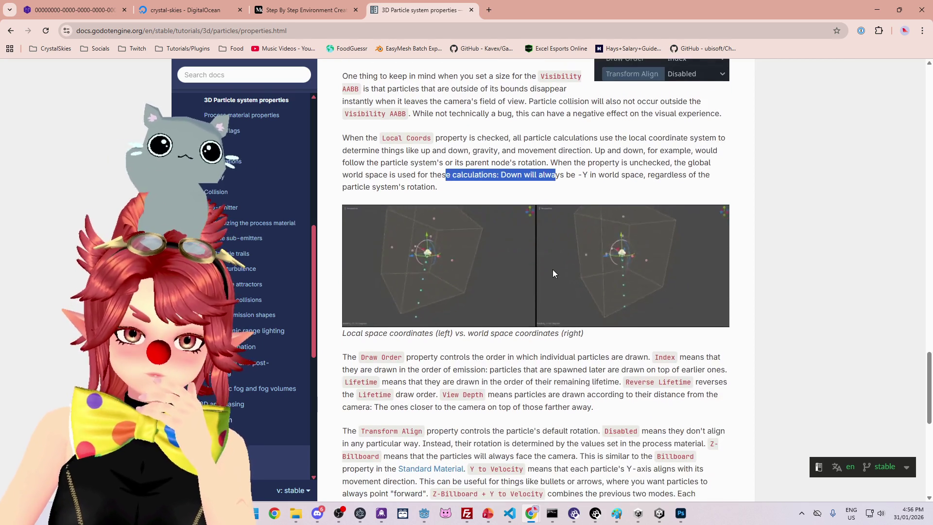
{"action": "scroll", "coordinate": [553, 273], "scroll_direction": "down", "scroll_amount": 5}
{"action": "left_click_drag", "start_coordinate": [480, 189], "coordinate": [539, 191]}
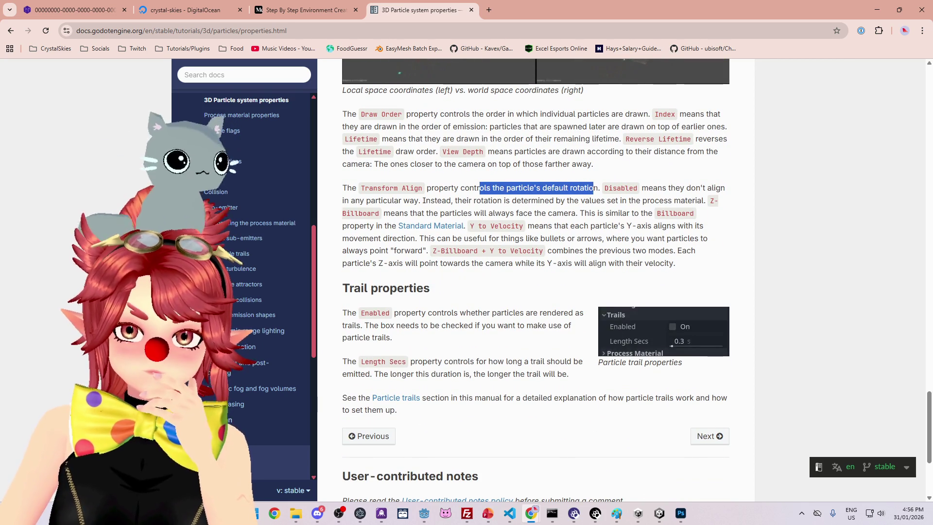
{"action": "left_click", "coordinate": [593, 188]}
{"action": "left_click_drag", "start_coordinate": [464, 189], "coordinate": [504, 189]}
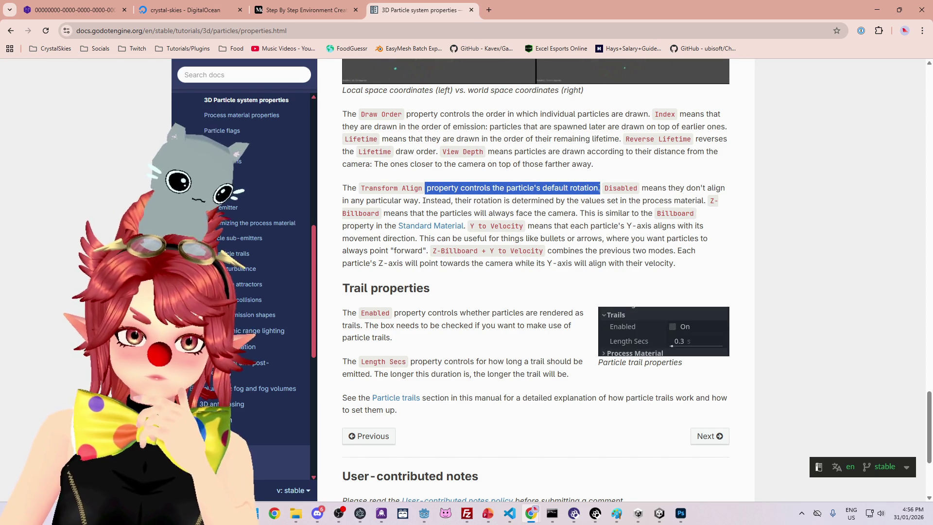
{"action": "left_click_drag", "start_coordinate": [475, 201], "coordinate": [641, 202]}
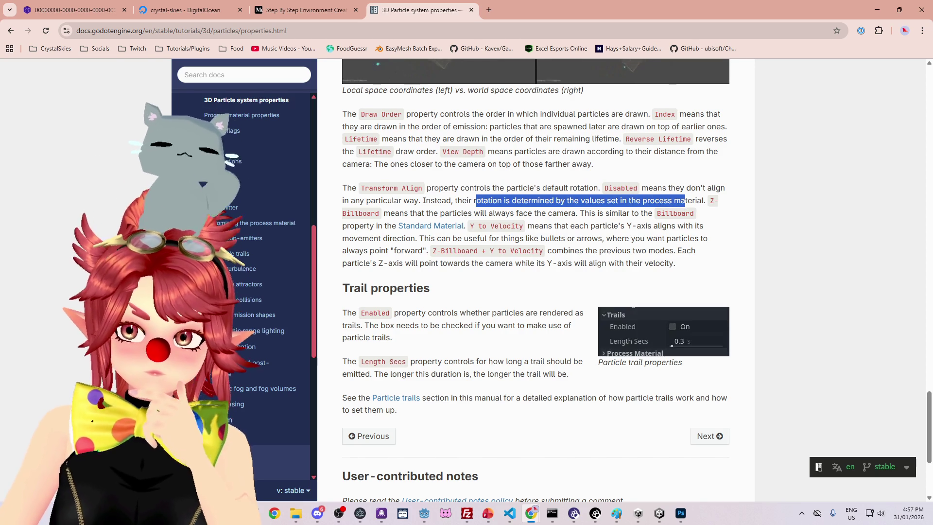
{"action": "left_click_drag", "start_coordinate": [435, 188], "coordinate": [507, 189]}
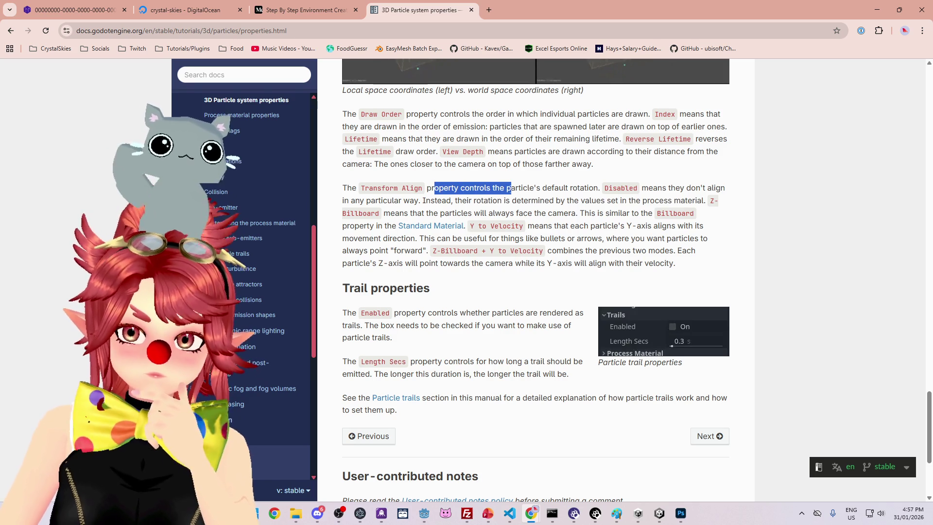
{"action": "scroll", "coordinate": [550, 227], "scroll_direction": "up", "scroll_amount": 8}
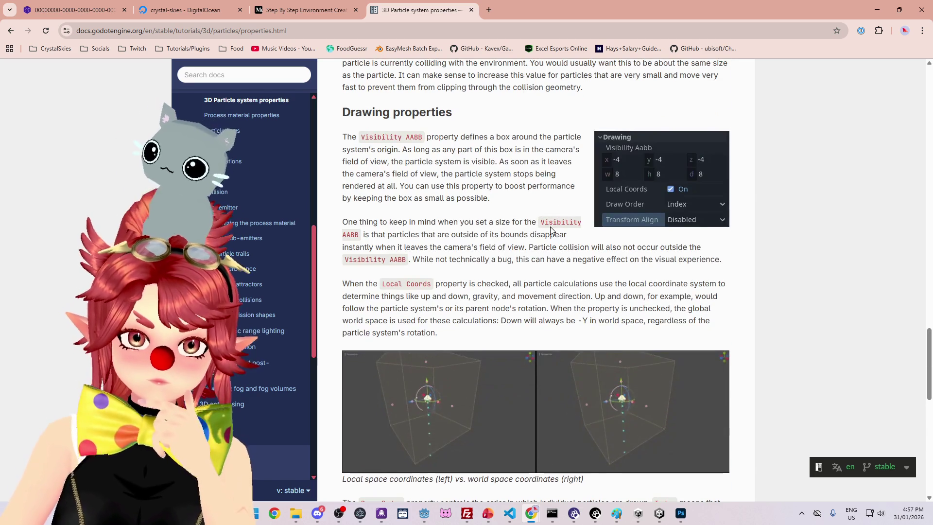
{"action": "scroll", "coordinate": [550, 226], "scroll_direction": "down", "scroll_amount": 1}
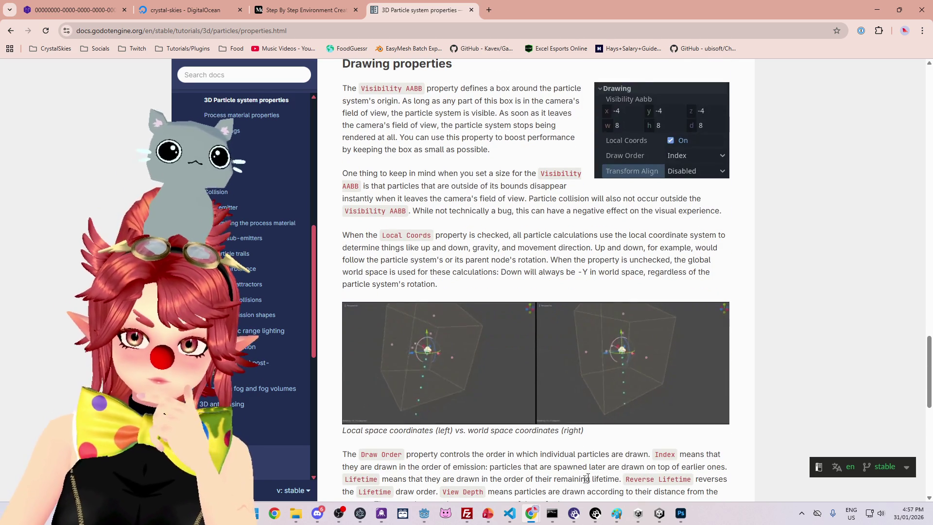
{"action": "left_click", "coordinate": [427, 514]}
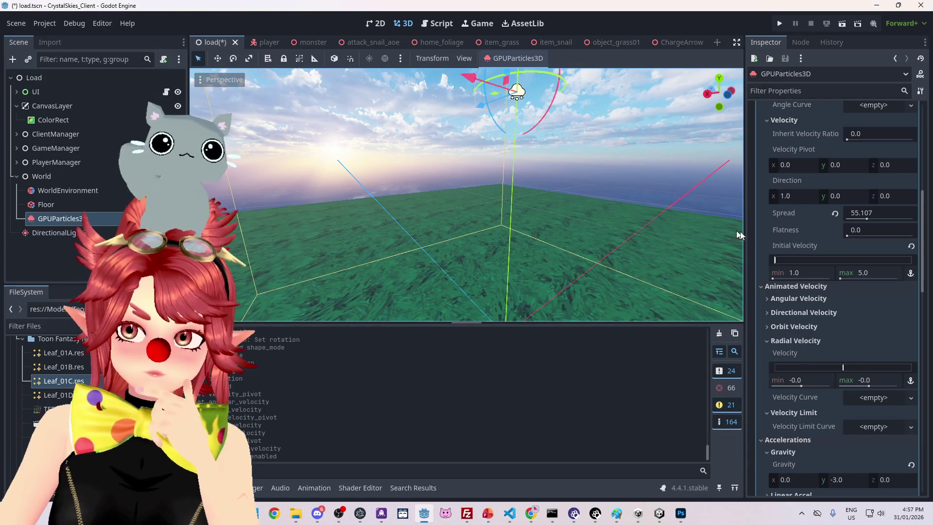
Step: Collapse Spawn, expand the emitter's Drawing settings and try Transform Align 'Y to Velocity'
{"action": "scroll", "coordinate": [826, 250], "scroll_direction": "up", "scroll_amount": 7}
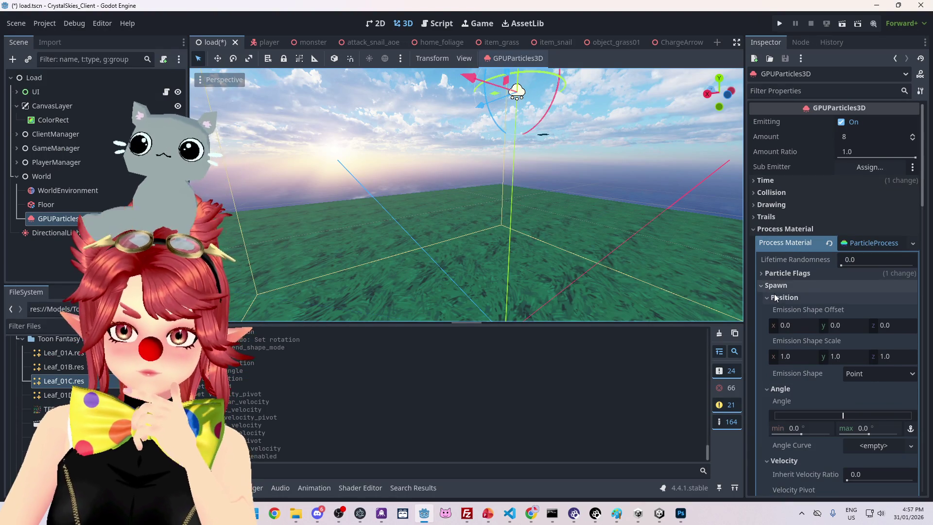
{"action": "scroll", "coordinate": [774, 294], "scroll_direction": "down", "scroll_amount": 2}
{"action": "scroll", "coordinate": [790, 293], "scroll_direction": "down", "scroll_amount": 2}
{"action": "scroll", "coordinate": [789, 293], "scroll_direction": "up", "scroll_amount": 2}
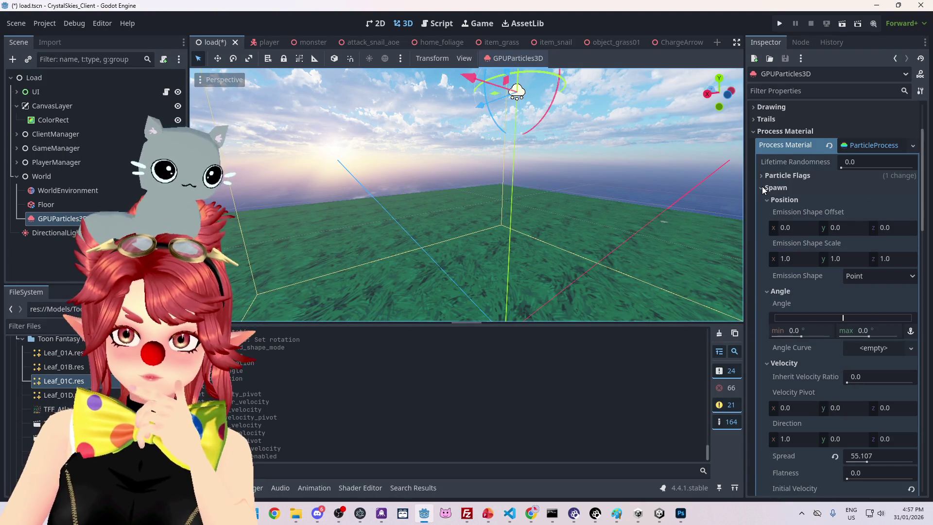
{"action": "left_click", "coordinate": [769, 189]}
{"action": "left_click", "coordinate": [753, 107]}
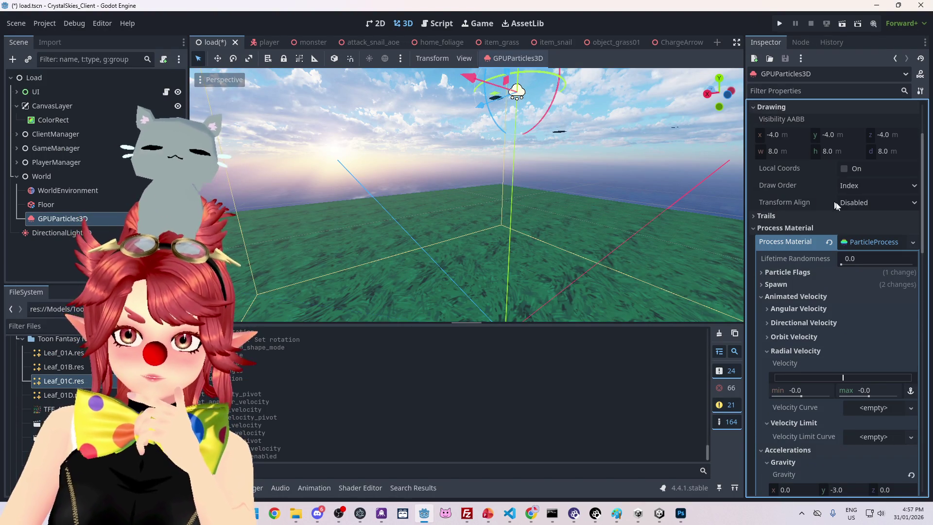
{"action": "left_click", "coordinate": [864, 206]}
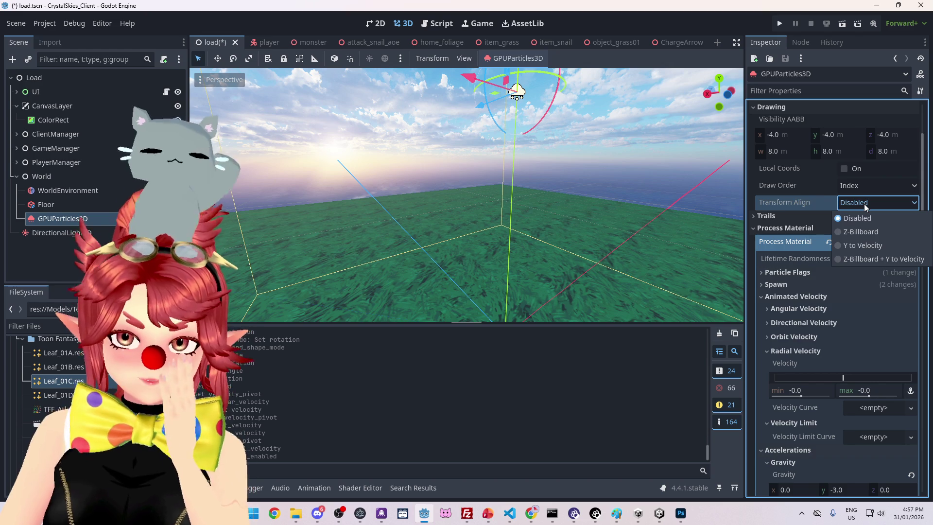
{"action": "left_click", "coordinate": [864, 246]}
Step: Change Transform Align to Z-Billboard and bring the particle docs page back
{"action": "left_click", "coordinate": [862, 204]}
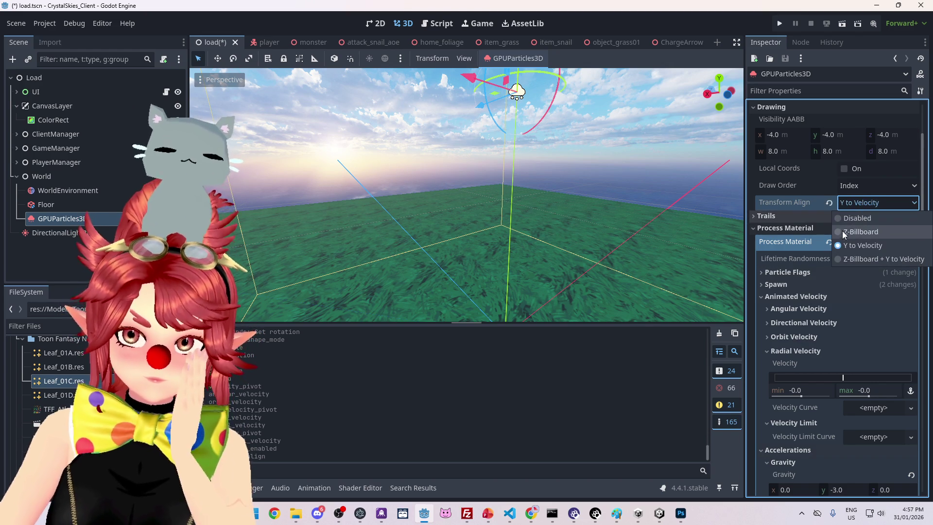
{"action": "left_click", "coordinate": [860, 232]}
{"action": "scroll", "coordinate": [597, 175], "scroll_direction": "up", "scroll_amount": 3}
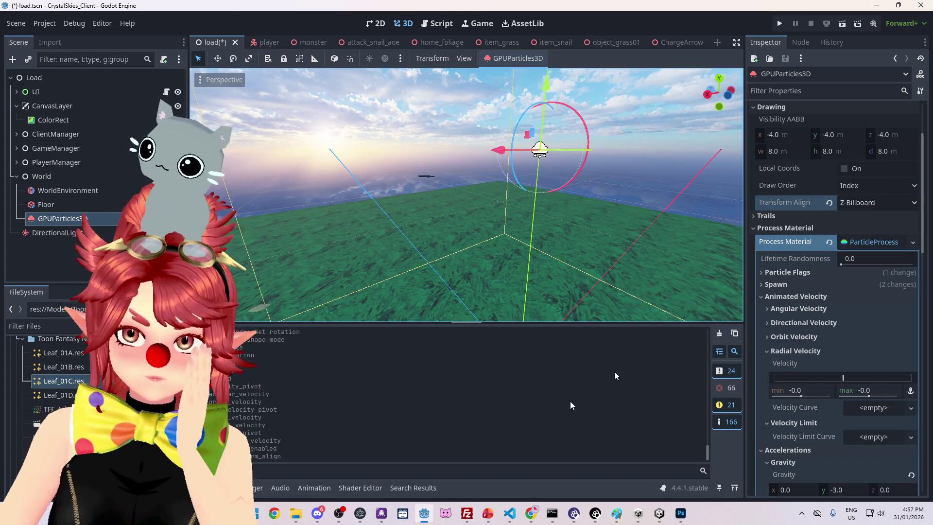
{"action": "mouse_move", "coordinate": [531, 513]}
{"action": "left_click", "coordinate": [486, 481]}
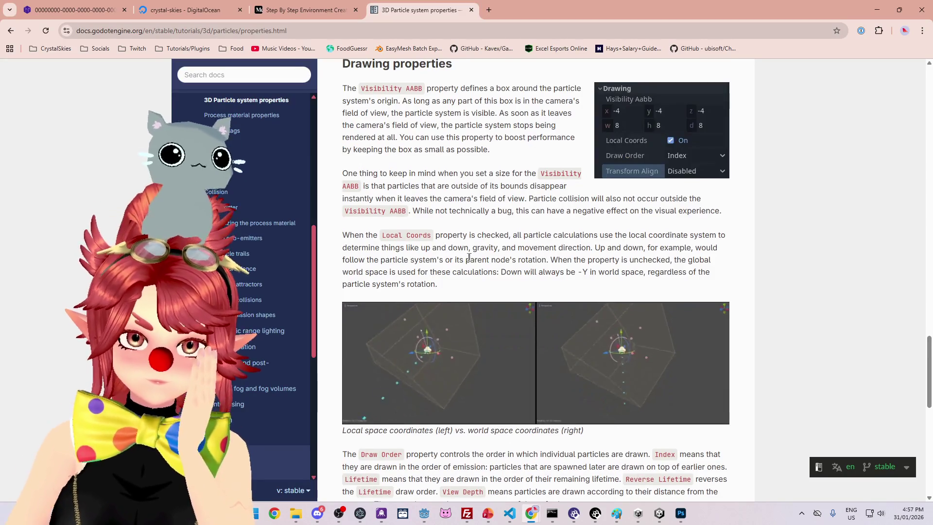
Step: Read the docs' descriptions of the Disabled, Z-Billboard and Y to Velocity alignment modes
{"action": "scroll", "coordinate": [428, 316], "scroll_direction": "down", "scroll_amount": 1}
{"action": "scroll", "coordinate": [428, 316], "scroll_direction": "down", "scroll_amount": 2}
{"action": "left_click", "coordinate": [512, 333]}
{"action": "left_click_drag", "start_coordinate": [499, 333], "coordinate": [573, 333]}
{"action": "left_click", "coordinate": [573, 334]}
{"action": "left_click_drag", "start_coordinate": [653, 333], "coordinate": [707, 333]}
{"action": "left_click_drag", "start_coordinate": [434, 346], "coordinate": [674, 345]}
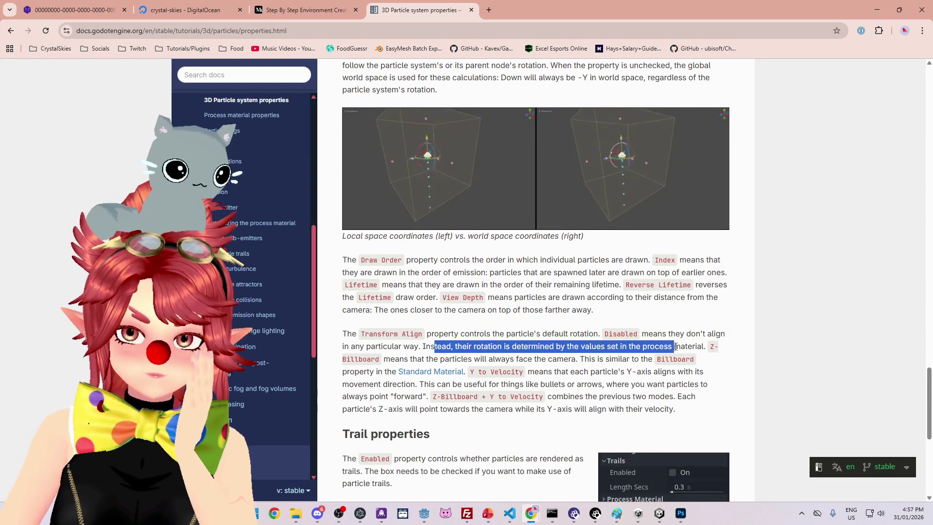
{"action": "left_click_drag", "start_coordinate": [384, 359], "coordinate": [597, 359]}
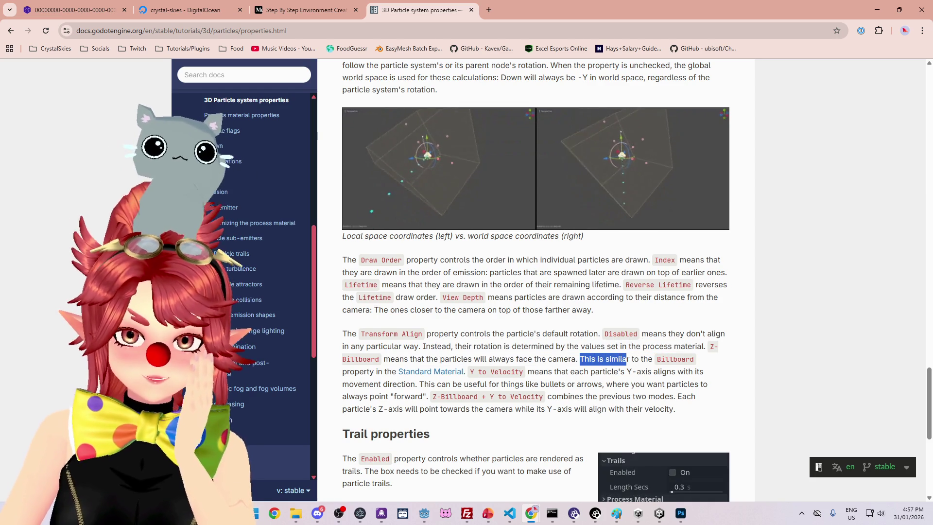
{"action": "left_click_drag", "start_coordinate": [528, 371], "coordinate": [601, 371]}
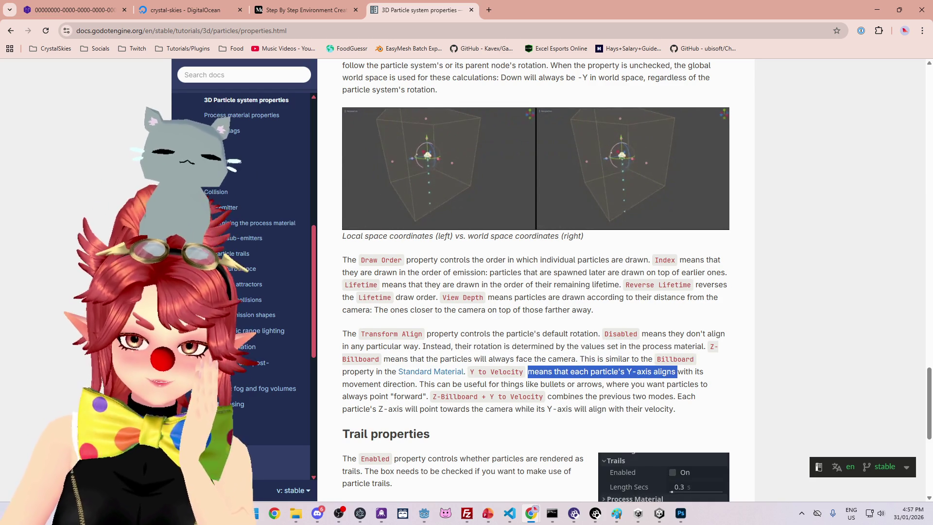
Step: Read where Y to Velocity helps and how the combined mode keeps Z facing the camera, then return to Godot
{"action": "left_click", "coordinate": [454, 391]}
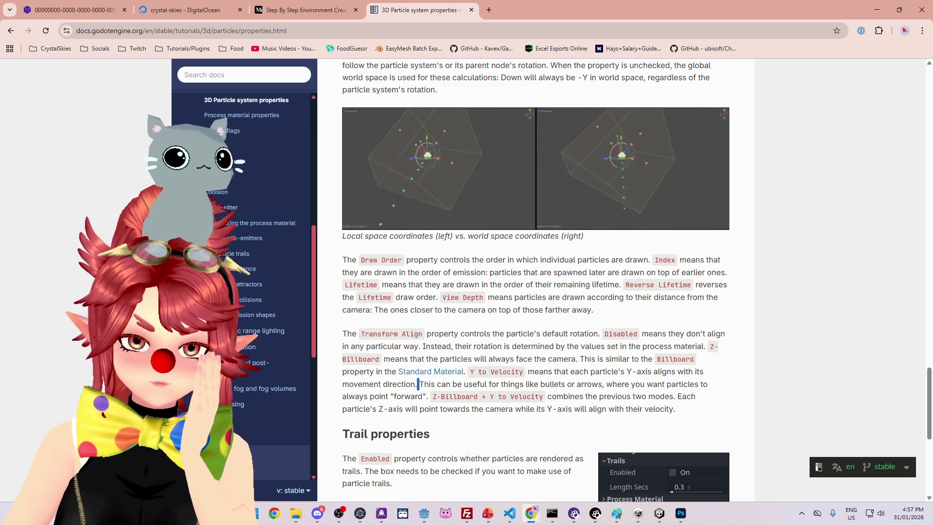
{"action": "left_click_drag", "start_coordinate": [462, 385], "coordinate": [660, 382]}
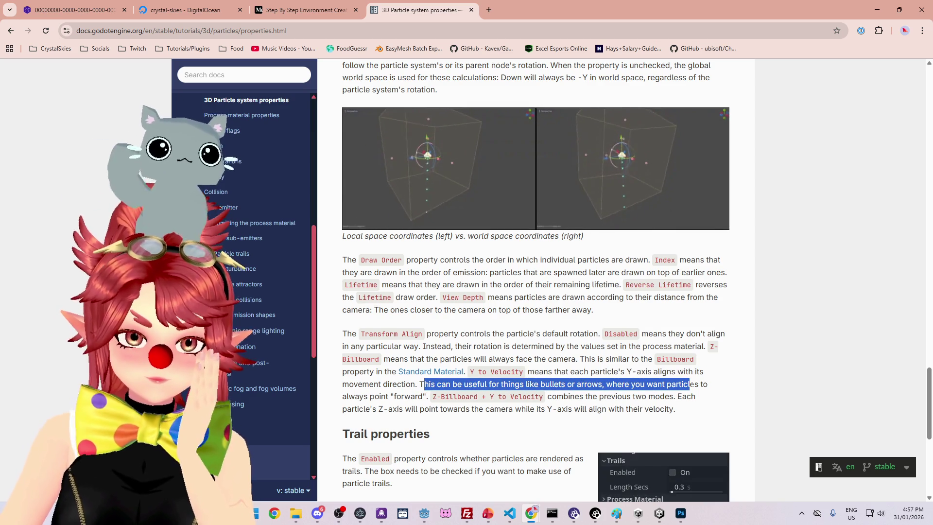
{"action": "left_click_drag", "start_coordinate": [551, 396], "coordinate": [659, 395]}
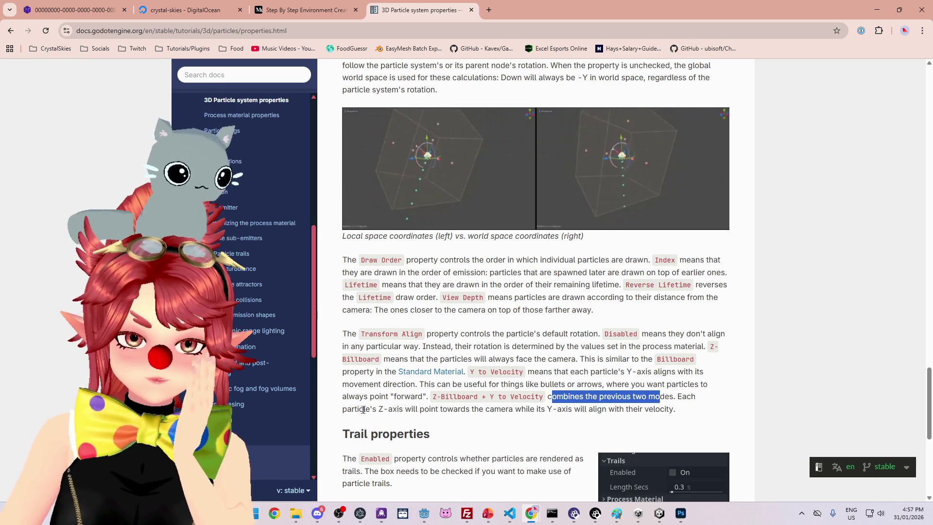
{"action": "left_click_drag", "start_coordinate": [357, 409], "coordinate": [380, 408]}
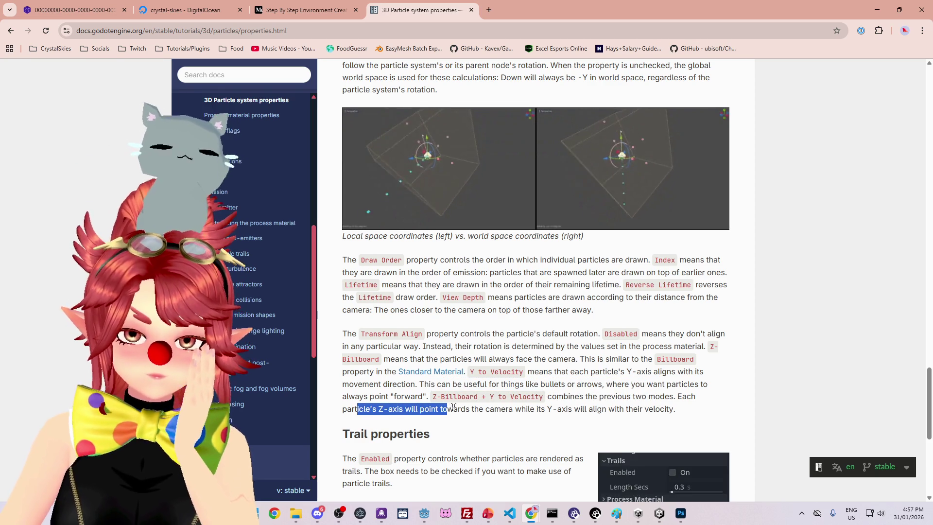
{"action": "left_click_drag", "start_coordinate": [448, 408], "coordinate": [531, 411]}
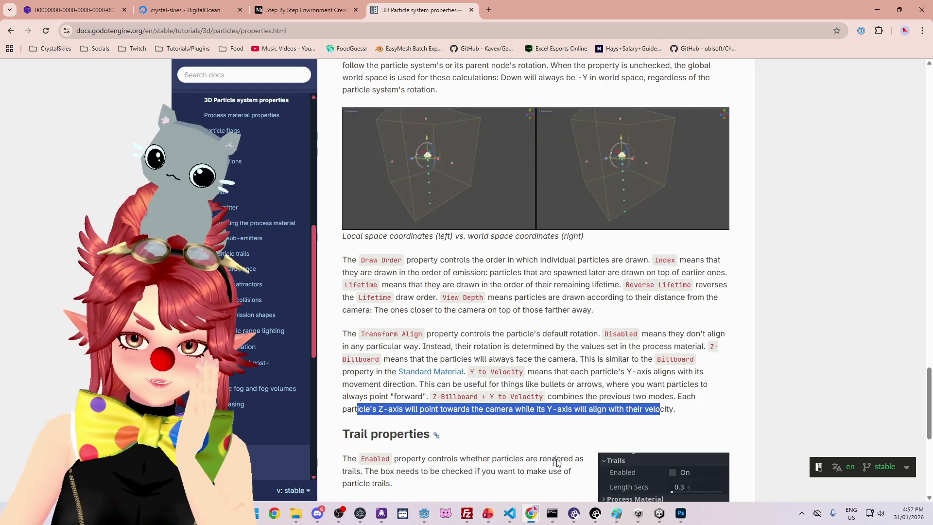
{"action": "left_click", "coordinate": [429, 519]}
{"action": "left_click", "coordinate": [853, 202]}
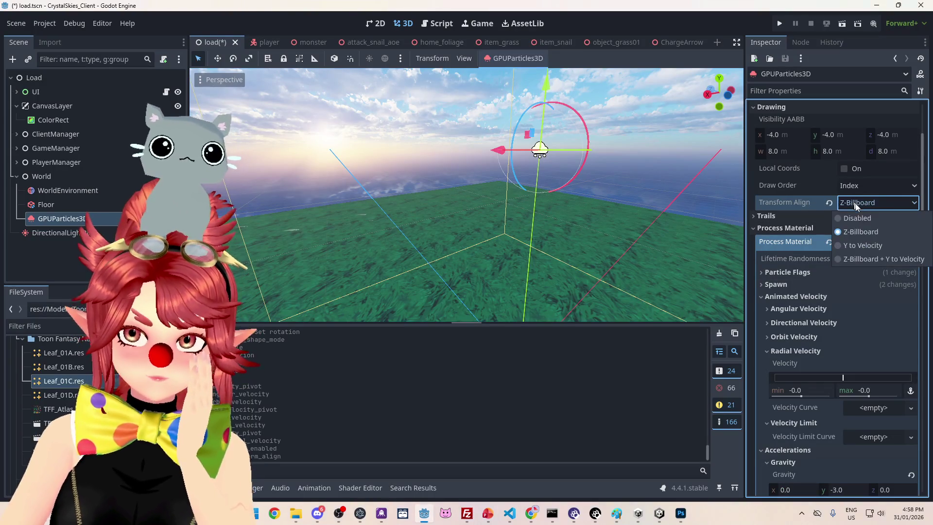
Step: Choose 'Z-Billboard + Y to Velocity' for Transform Align and orbit the view around the emitter
{"action": "left_click", "coordinate": [867, 257]}
{"action": "mouse_move", "coordinate": [520, 223]}
{"action": "left_mouse_down"}
{"action": "mouse_move", "coordinate": [528, 234]}
{"action": "mouse_move", "coordinate": [558, 229]}
{"action": "mouse_move", "coordinate": [526, 235]}
{"action": "mouse_move", "coordinate": [867, 299]}
{"action": "left_mouse_up"}
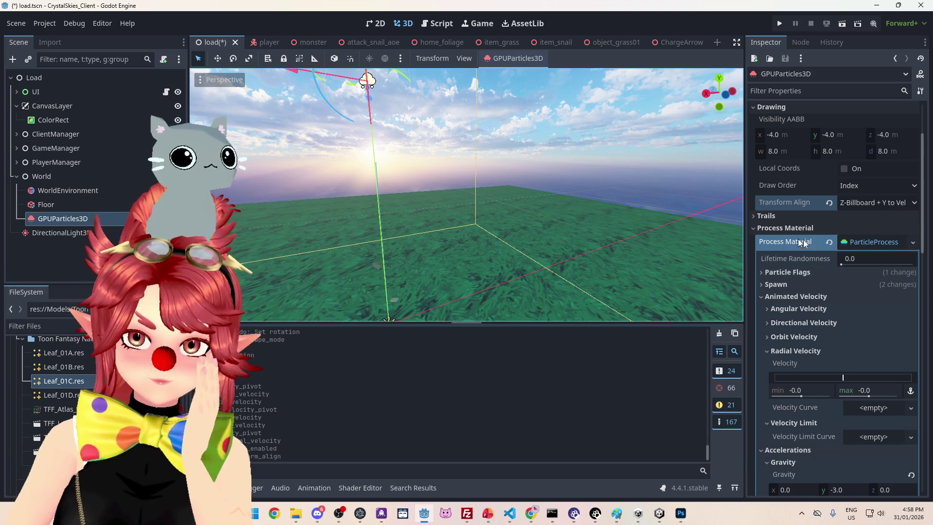
{"action": "scroll", "coordinate": [797, 290], "scroll_direction": "down", "scroll_amount": 2}
{"action": "scroll", "coordinate": [822, 301], "scroll_direction": "down", "scroll_amount": 2}
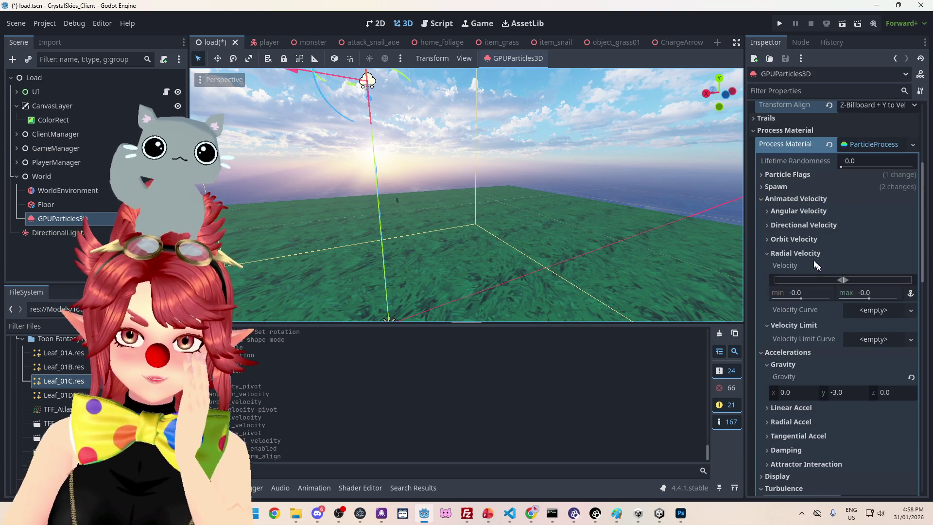
{"action": "left_click", "coordinate": [790, 214]}
{"action": "left_click_drag", "start_coordinate": [845, 238], "coordinate": [855, 235]}
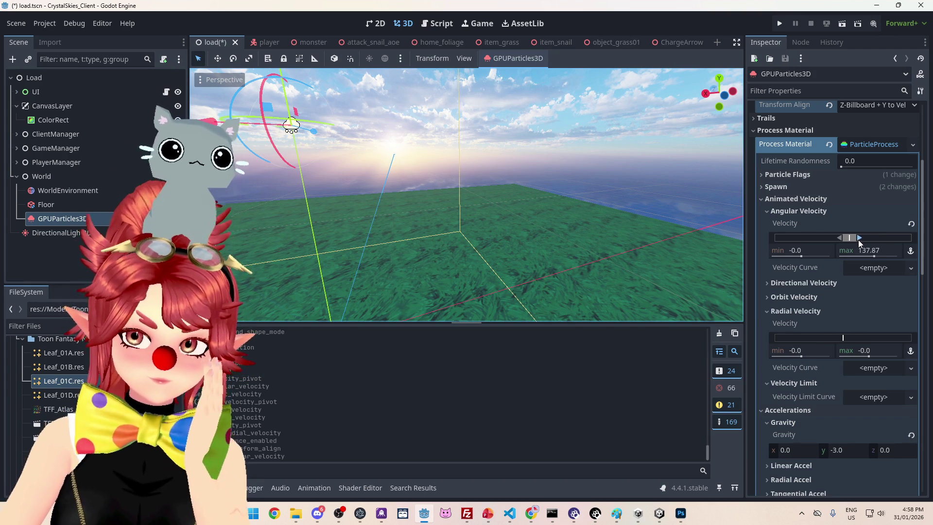
{"action": "left_click_drag", "start_coordinate": [852, 240], "coordinate": [846, 238]}
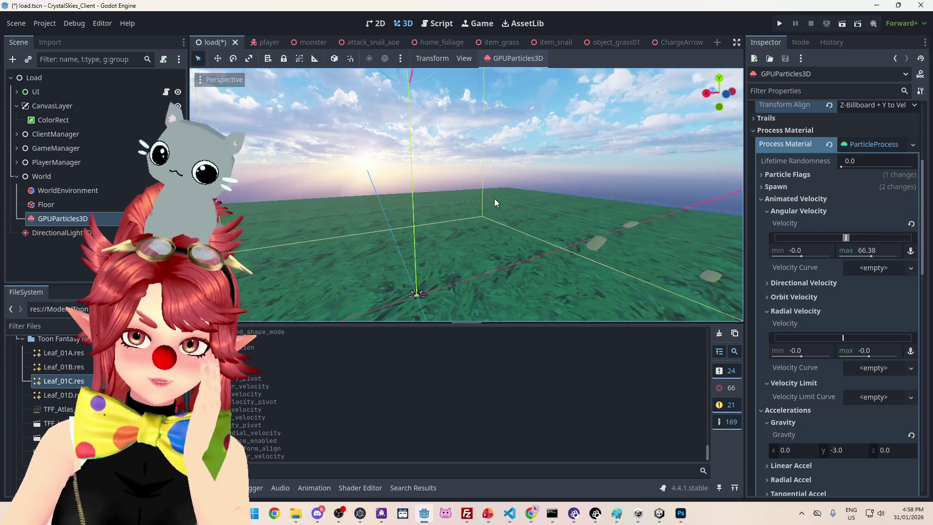
{"action": "scroll", "coordinate": [503, 207], "scroll_direction": "down", "scroll_amount": 5}
{"action": "scroll", "coordinate": [514, 214], "scroll_direction": "up", "scroll_amount": 3}
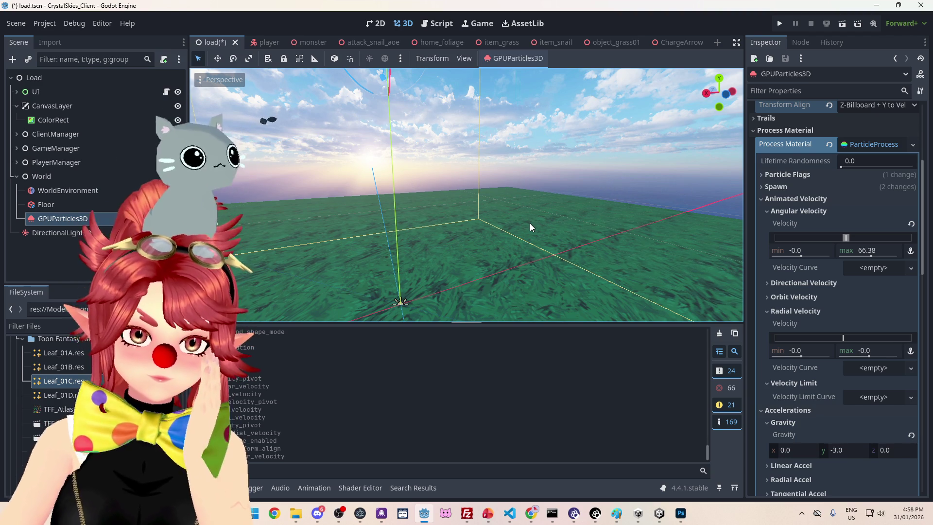
{"action": "scroll", "coordinate": [529, 223], "scroll_direction": "down", "scroll_amount": 2}
{"action": "scroll", "coordinate": [853, 349], "scroll_direction": "down", "scroll_amount": 3}
{"action": "scroll", "coordinate": [873, 313], "scroll_direction": "up", "scroll_amount": 1}
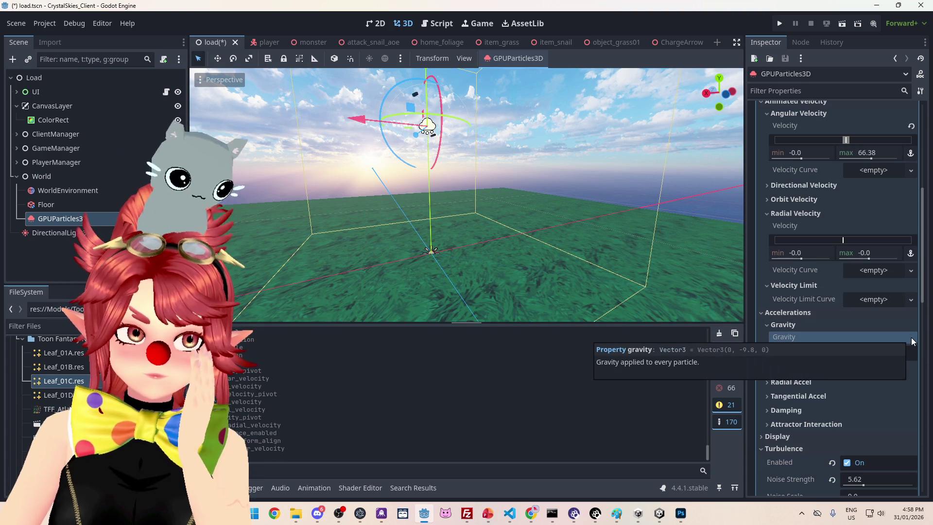
Step: Orbit around the leaf emitter with Y gravity at -5.0, then save and run the project
{"action": "mouse_move", "coordinate": [728, 255]}
{"action": "left_mouse_down"}
{"action": "mouse_move", "coordinate": [536, 194]}
{"action": "mouse_move", "coordinate": [541, 199]}
{"action": "left_mouse_up"}
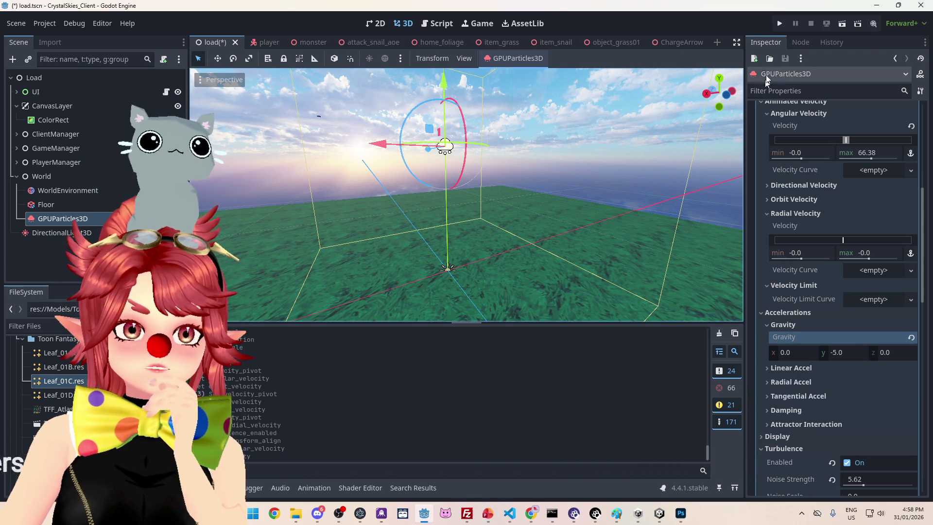
{"action": "left_click", "coordinate": [779, 25]}
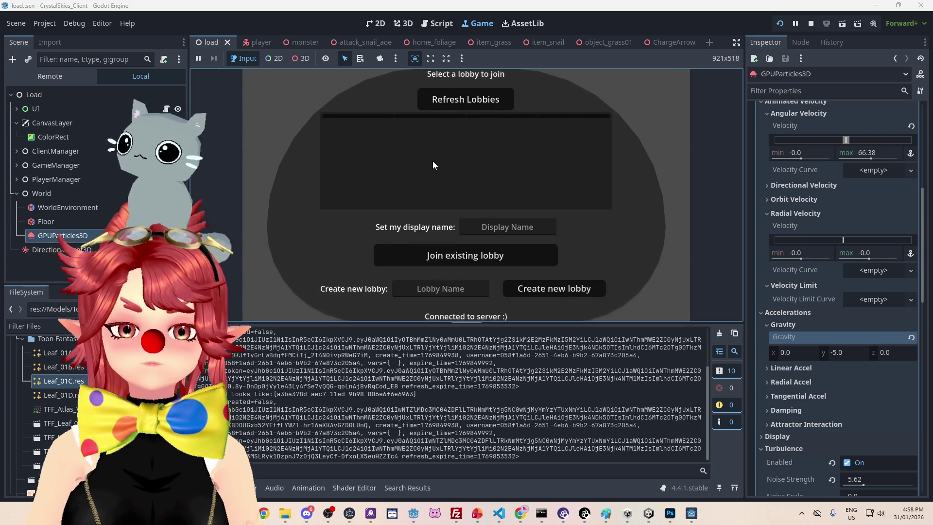
Step: Enter a test display name, create a new lobby, open the in-game host settings, then stop the run
{"action": "left_click", "coordinate": [474, 225]}
{"action": "type", "text": "Phwee"}
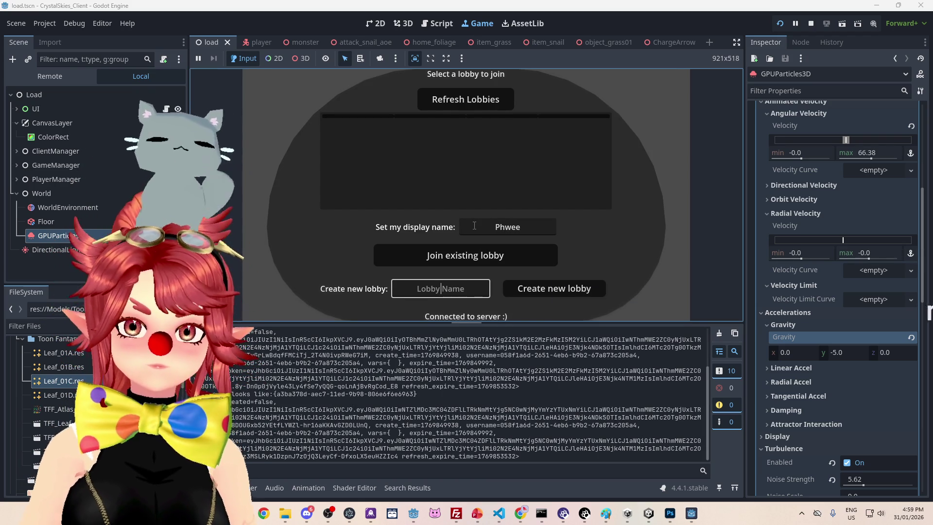
{"action": "type", "text": "asdf"}
{"action": "left_click", "coordinate": [559, 294]}
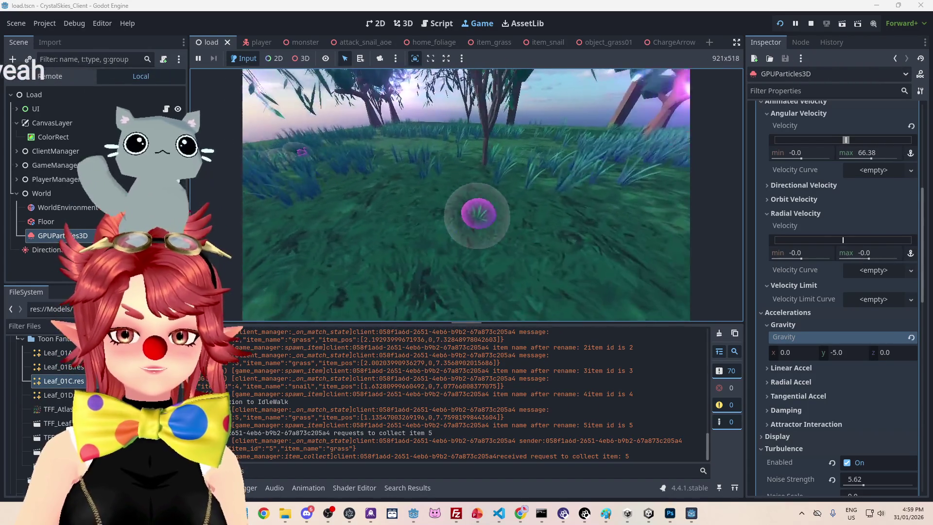
{"action": "key", "text": "Escape"}
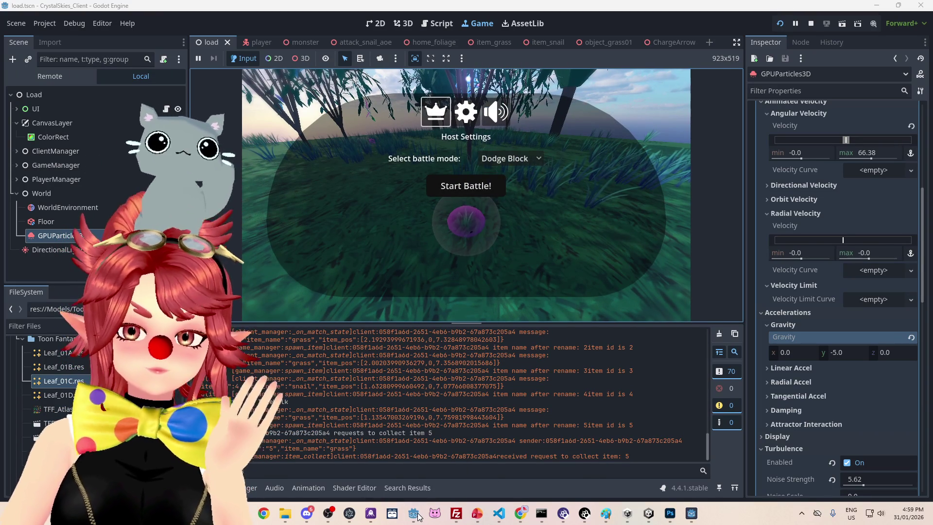
{"action": "left_click", "coordinate": [818, 24]}
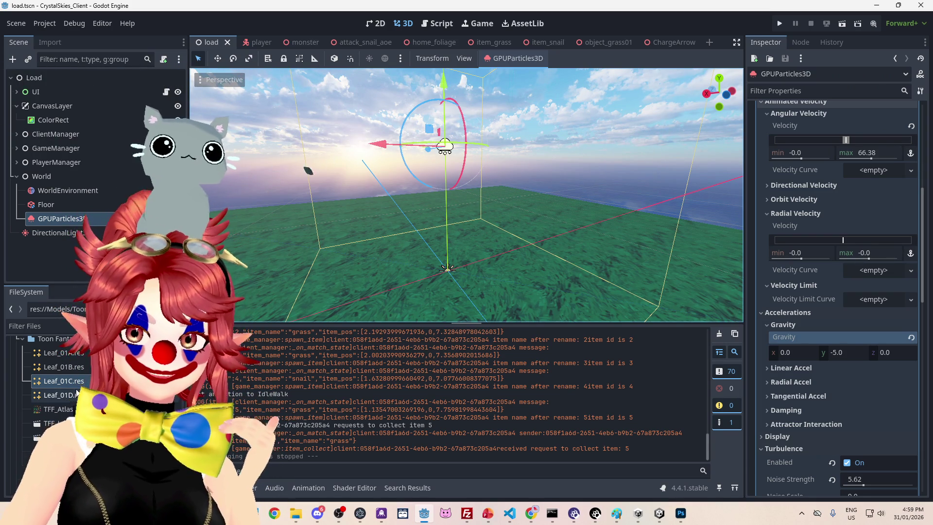
Step: Try deleting the Toon Fantasy Nature folder and dismiss the error saying it cannot be removed
{"action": "scroll", "coordinate": [70, 405], "scroll_direction": "up", "scroll_amount": 1}
{"action": "left_click", "coordinate": [65, 372]}
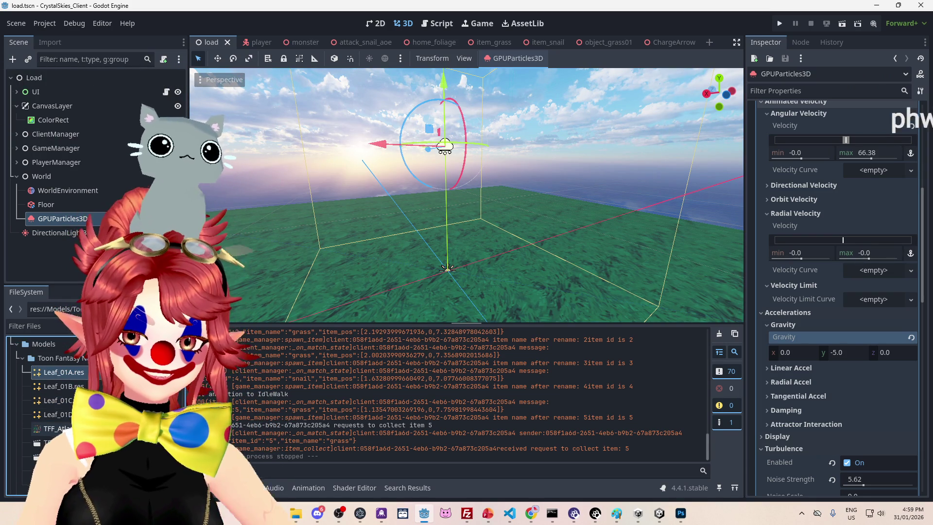
{"action": "scroll", "coordinate": [65, 385], "scroll_direction": "down", "scroll_amount": 3}
{"action": "scroll", "coordinate": [65, 386], "scroll_direction": "up", "scroll_amount": 3}
{"action": "left_click", "coordinate": [63, 358]}
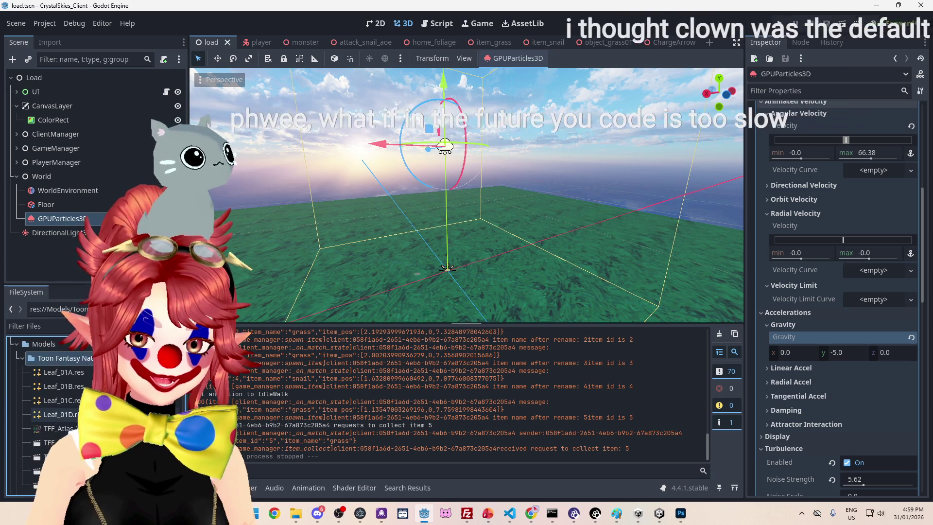
{"action": "key", "text": "Delete"}
{"action": "left_click", "coordinate": [393, 348]}
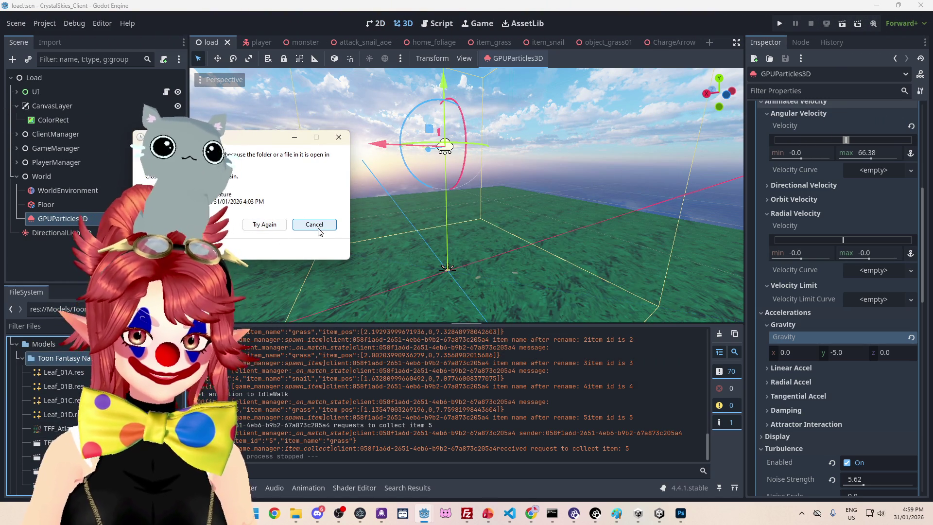
{"action": "left_click", "coordinate": [299, 225]}
{"action": "left_click", "coordinate": [466, 380]}
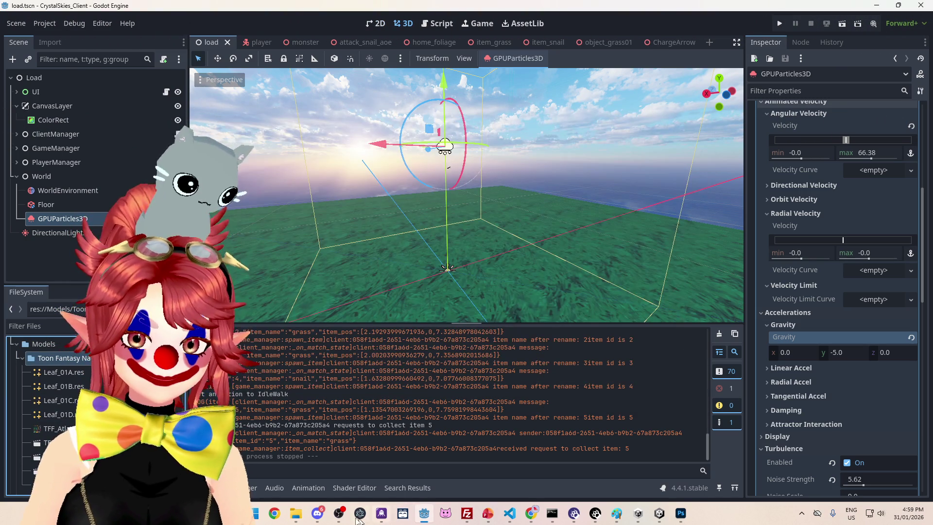
Step: Clear the GPUParticles3D emitter's Process Material and its Draw Pass 1 leaf mesh
{"action": "mouse_move", "coordinate": [296, 513]}
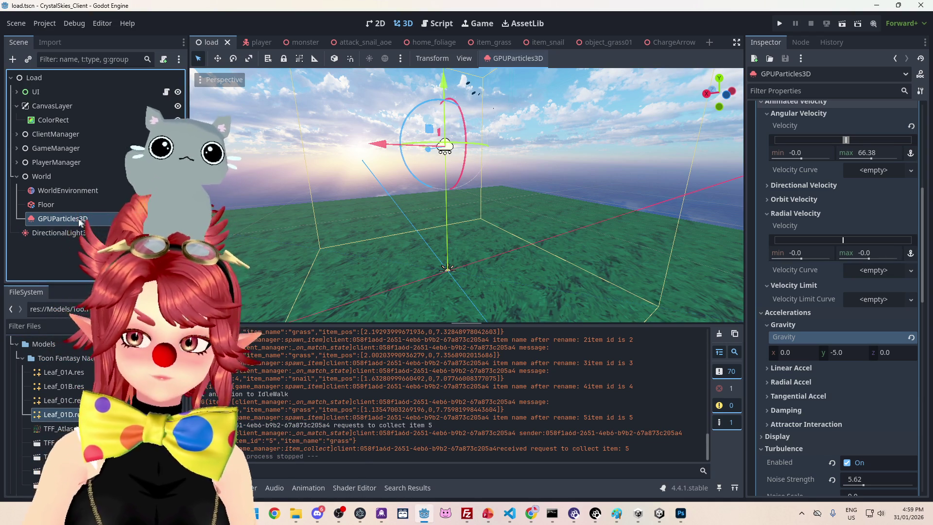
{"action": "left_click", "coordinate": [80, 219]}
{"action": "scroll", "coordinate": [837, 243], "scroll_direction": "up", "scroll_amount": 5}
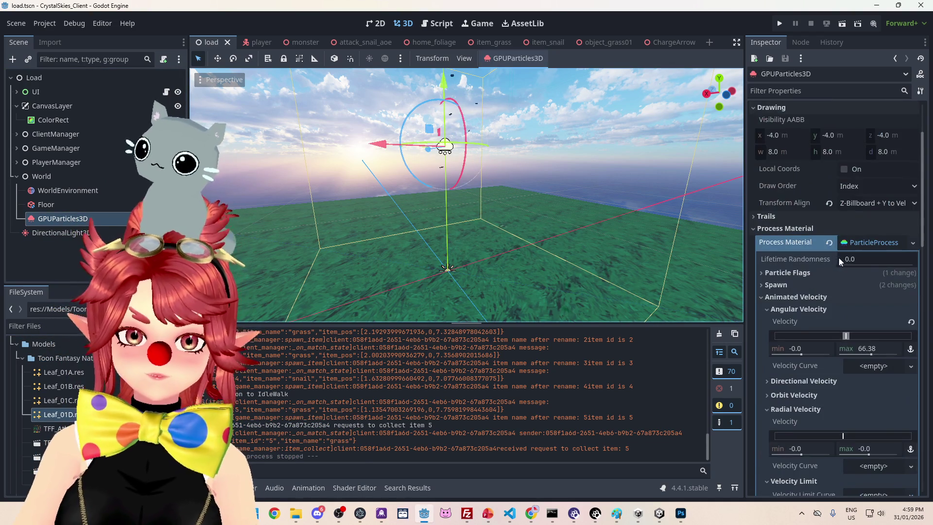
{"action": "left_click", "coordinate": [828, 243]}
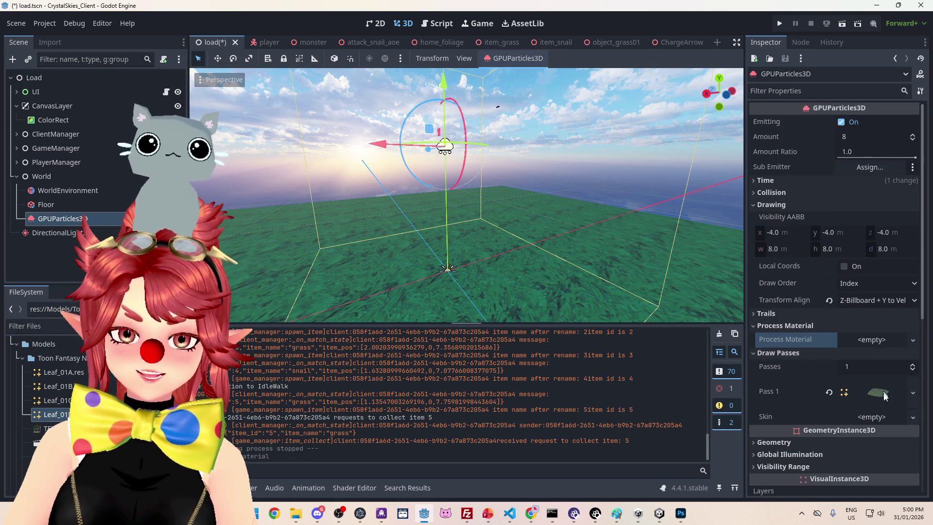
{"action": "left_click", "coordinate": [828, 294]}
Step: Retry deleting the Toon Fantasy Nature folder and dismiss the removal error again
{"action": "scroll", "coordinate": [794, 342], "scroll_direction": "up", "scroll_amount": 3}
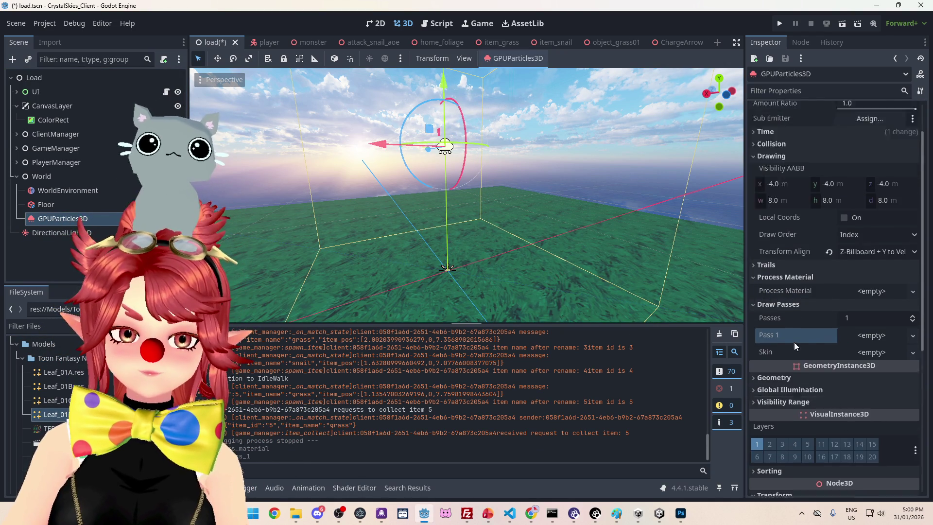
{"action": "left_click", "coordinate": [43, 360]}
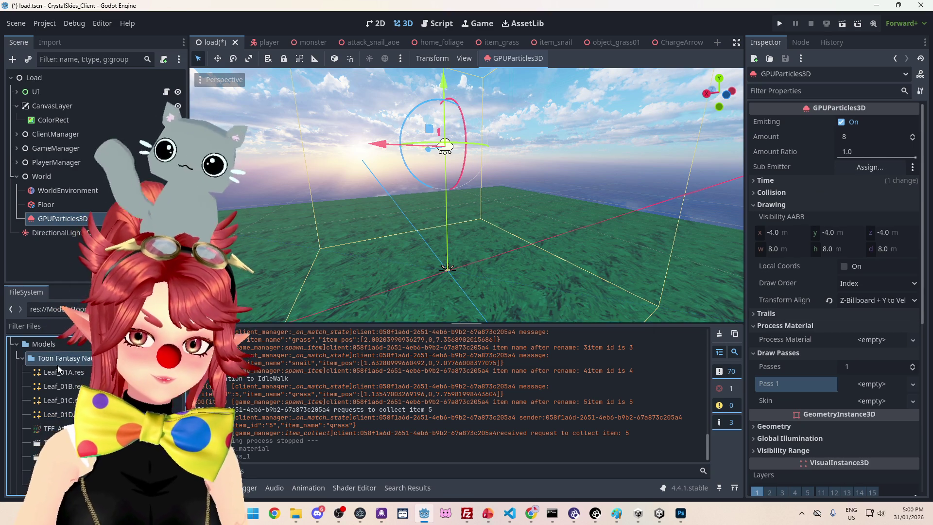
{"action": "key", "text": "Delete"}
{"action": "left_click", "coordinate": [403, 349]}
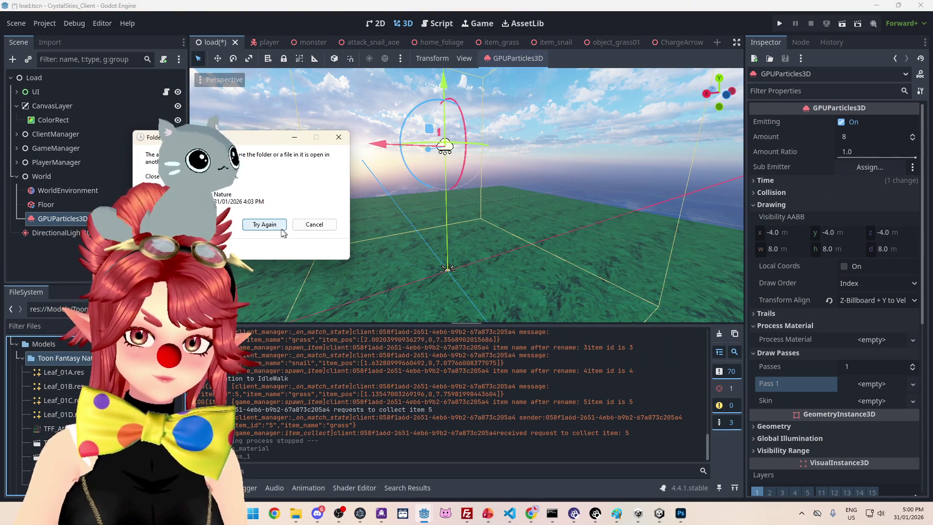
{"action": "left_click", "coordinate": [314, 224]}
{"action": "left_click", "coordinate": [466, 379]}
Step: Close the leaf texture in Photoshop, then request deletion of the Toon Fantasy Nature folder again
{"action": "left_click", "coordinate": [680, 514]}
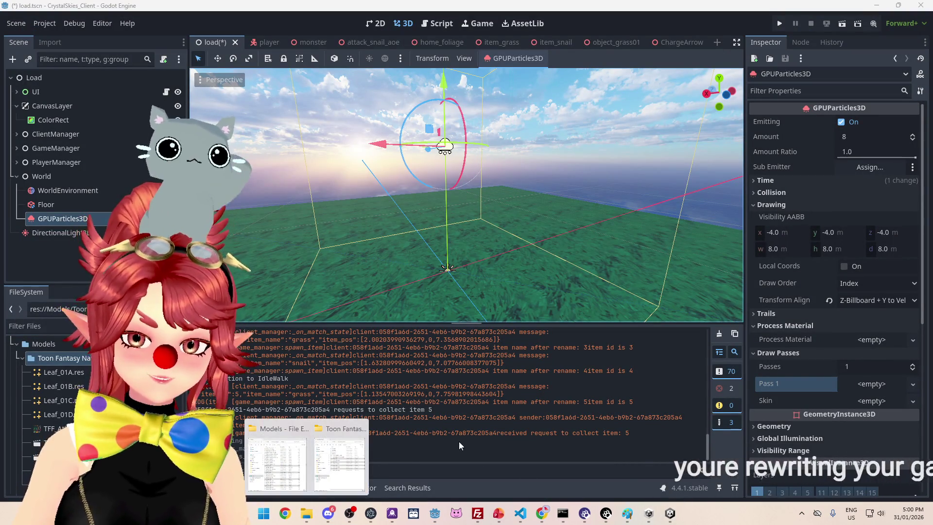
{"action": "left_click", "coordinate": [62, 372]}
{"action": "left_click", "coordinate": [61, 362]}
{"action": "key", "text": "Delete"}
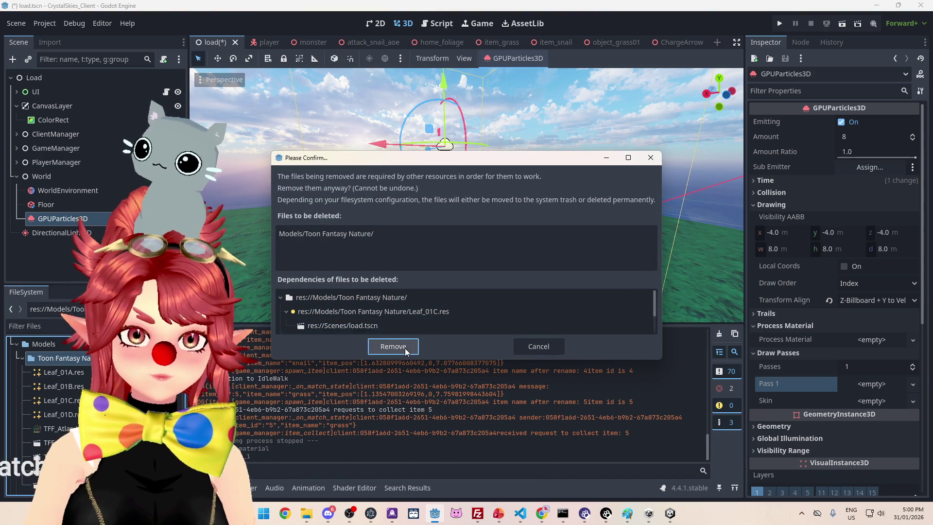
Step: Remove the Toon Fantasy Nature folder and the TFF_Vegetation.tres material, then save the scene
{"action": "left_click", "coordinate": [405, 348]}
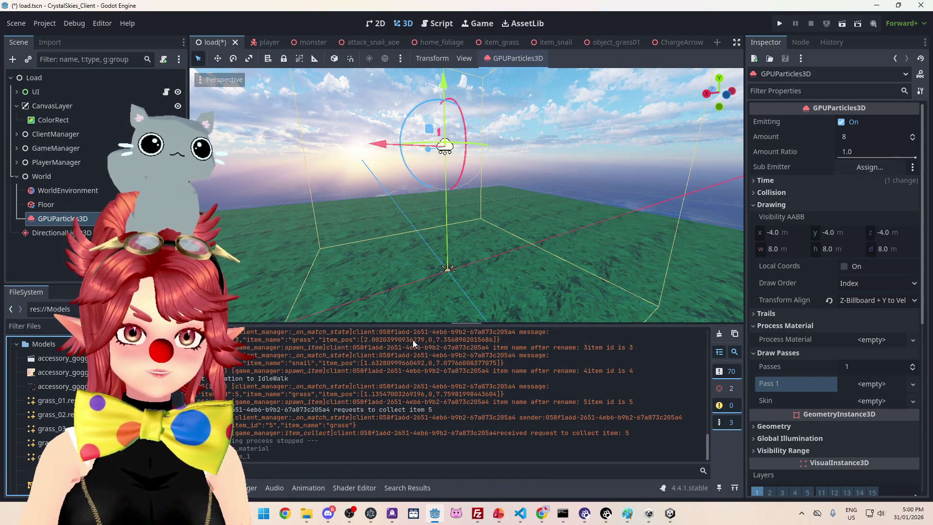
{"action": "scroll", "coordinate": [50, 400], "scroll_direction": "up", "scroll_amount": 3}
{"action": "left_click", "coordinate": [16, 429]}
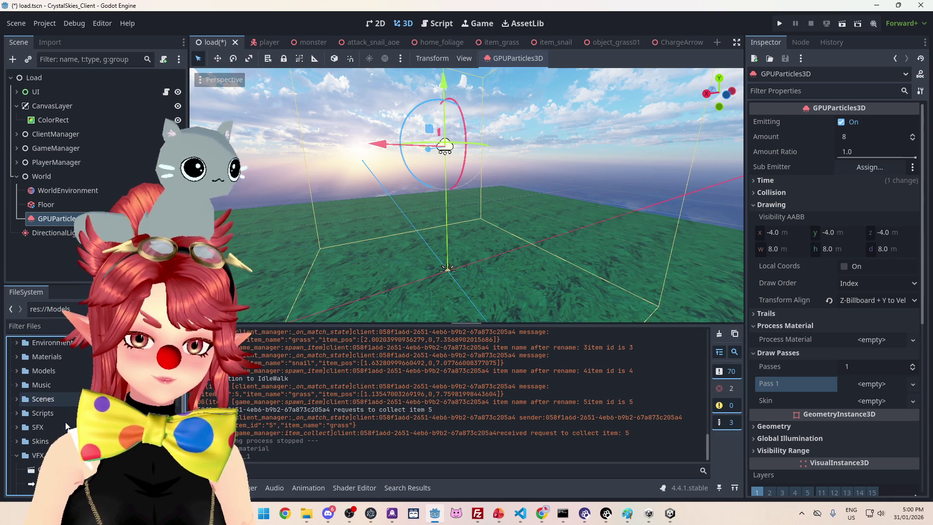
{"action": "scroll", "coordinate": [65, 423], "scroll_direction": "up", "scroll_amount": 2}
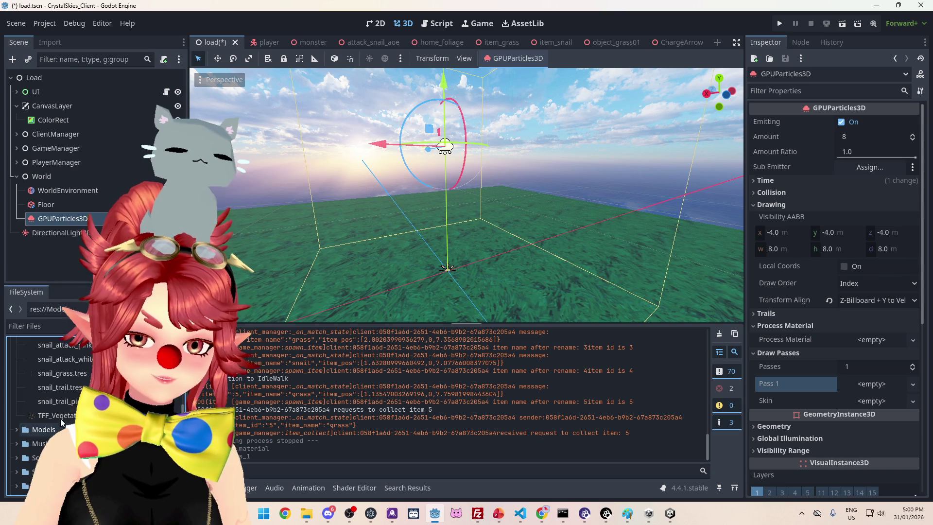
{"action": "left_click", "coordinate": [63, 417]}
{"action": "key", "text": "Delete"}
{"action": "left_click", "coordinate": [389, 310]}
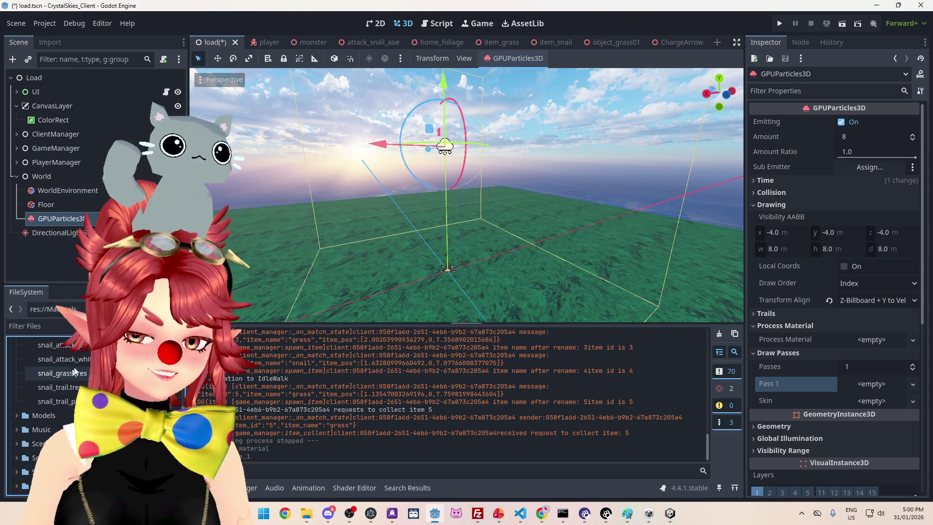
{"action": "key", "text": "ctrl+s"}
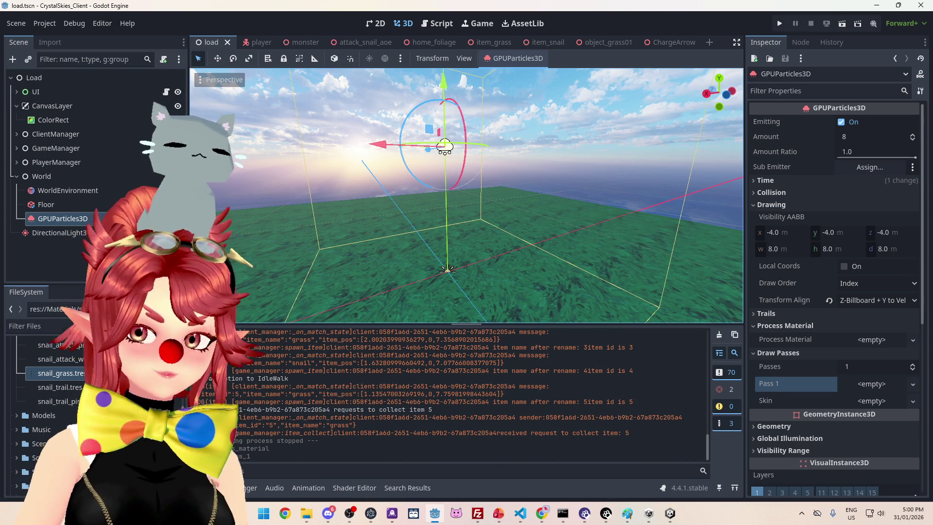
Step: Delete the GPUParticles3D emitter node from the load scene
{"action": "left_click", "coordinate": [446, 269]}
{"action": "left_click", "coordinate": [444, 146]}
{"action": "key", "text": "Delete"}
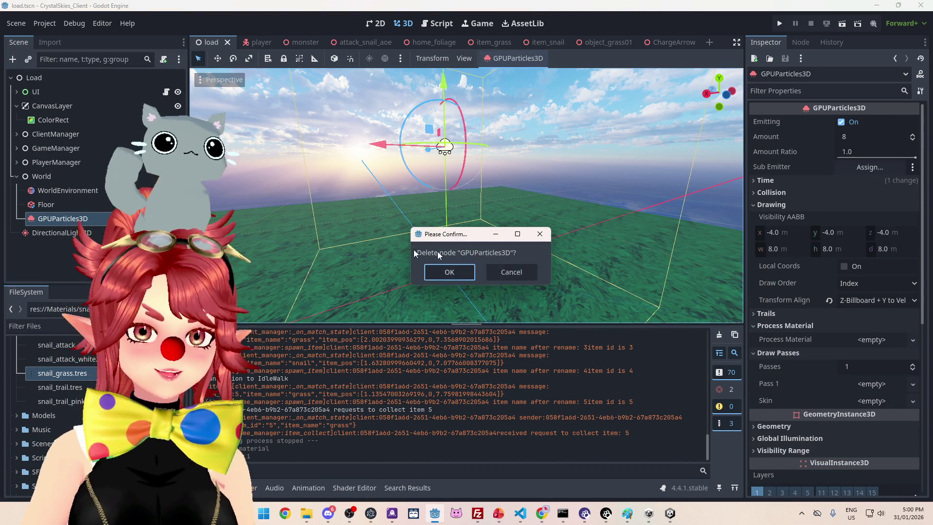
{"action": "left_click", "coordinate": [449, 272]}
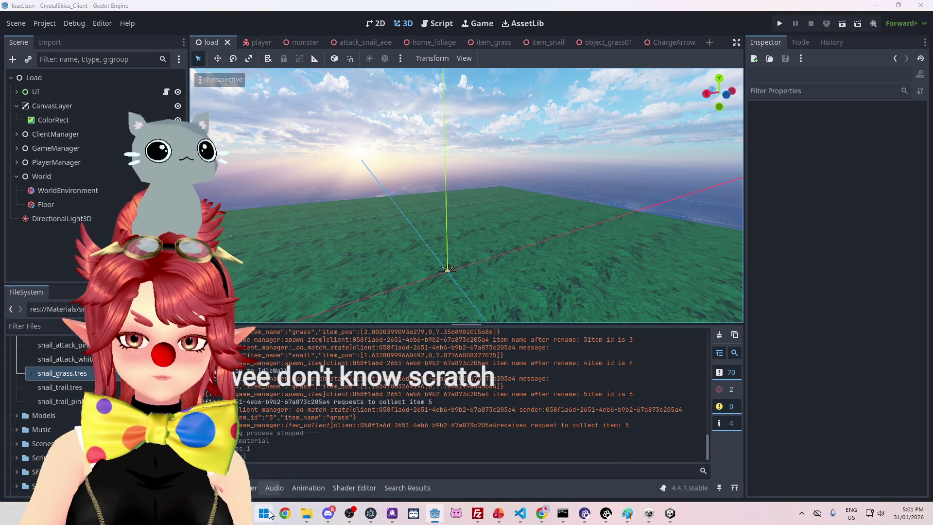
{"action": "key", "text": "super"}
Step: Launch GitHub Desktop from search and enter v0.2.7c as the client commit summary
{"action": "type", "text": "git"}
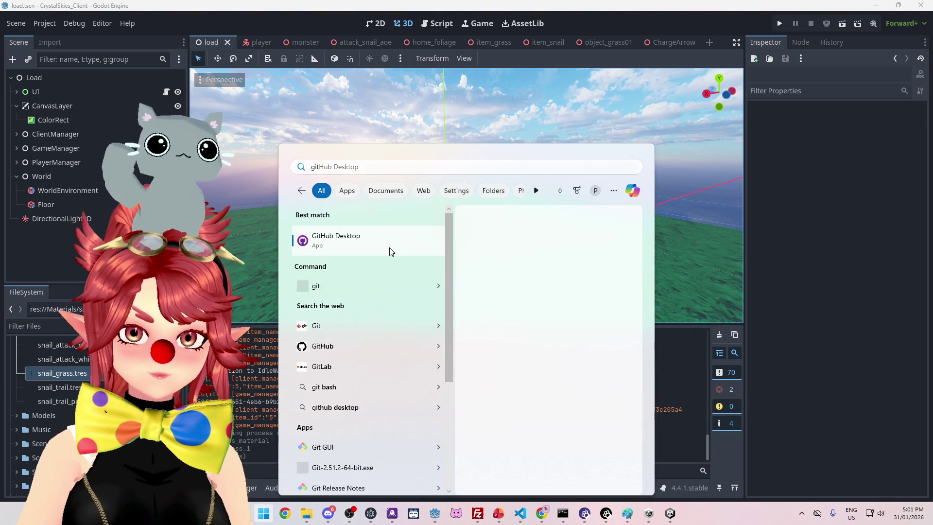
{"action": "key", "text": "Return"}
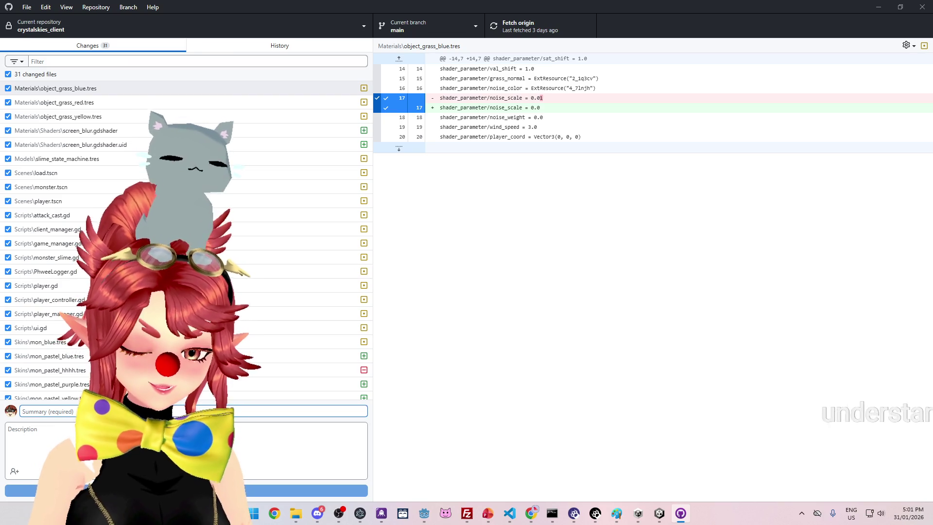
{"action": "type", "text": "v0.2"}
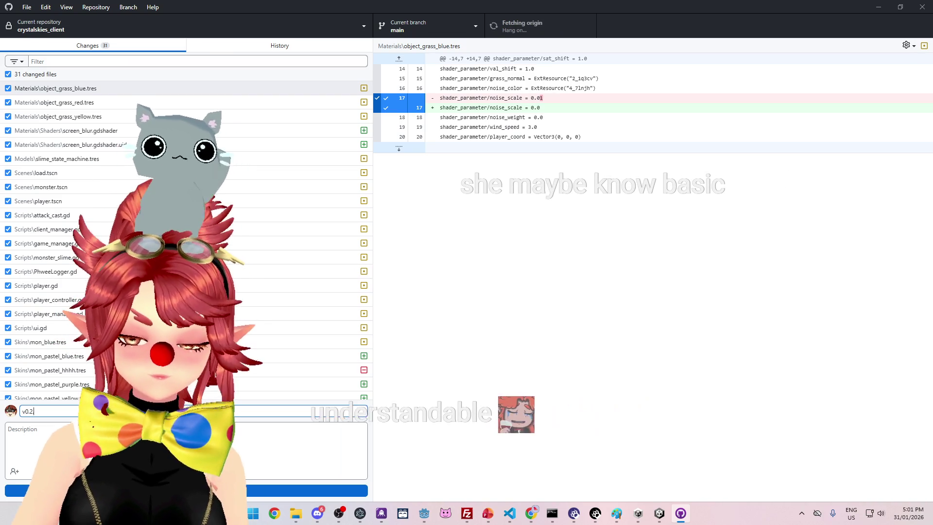
{"action": "type", "text": ".7c"}
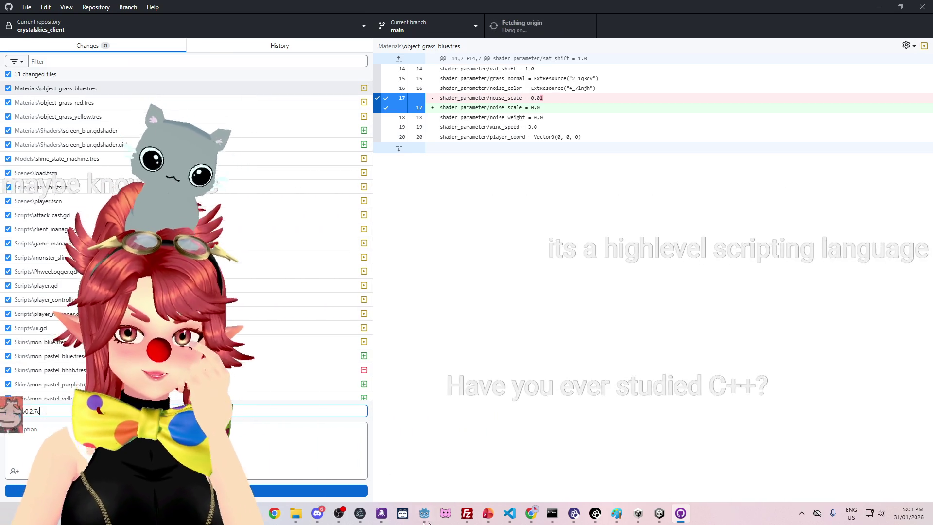
{"action": "mouse_move", "coordinate": [296, 513]}
{"action": "left_click", "coordinate": [292, 451]}
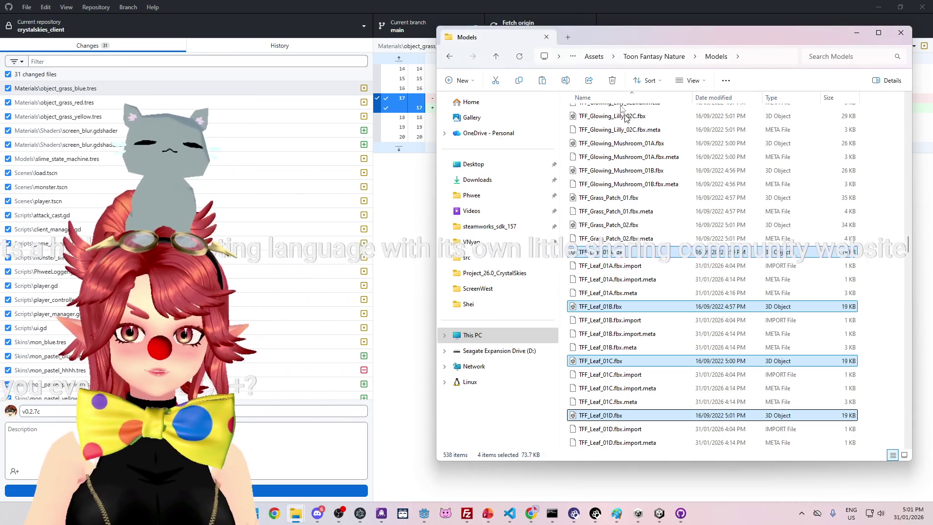
Step: Go up to Project_26.0_CrystalSkies in File Explorer and open its Exports folder of client builds
{"action": "left_click", "coordinate": [628, 57]}
{"action": "key", "text": "Escape"}
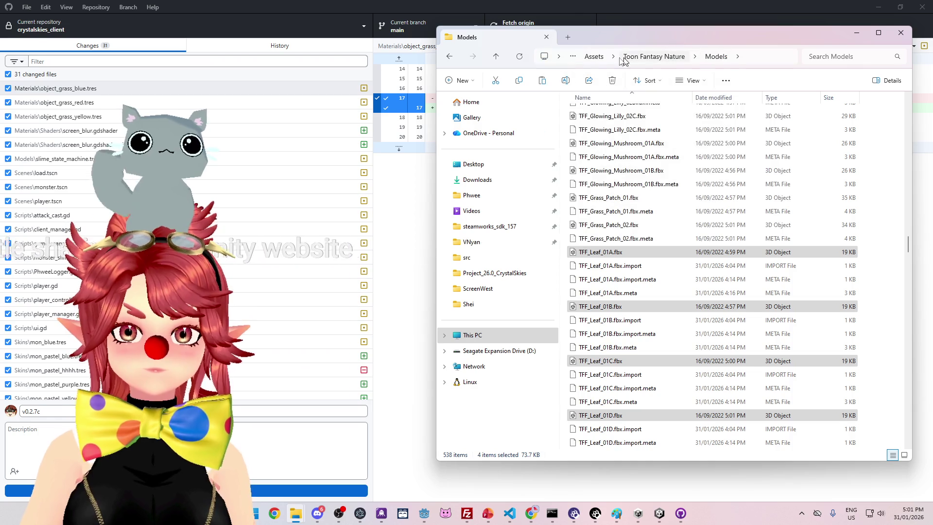
{"action": "left_click", "coordinate": [594, 56]}
{"action": "left_click", "coordinate": [485, 273]}
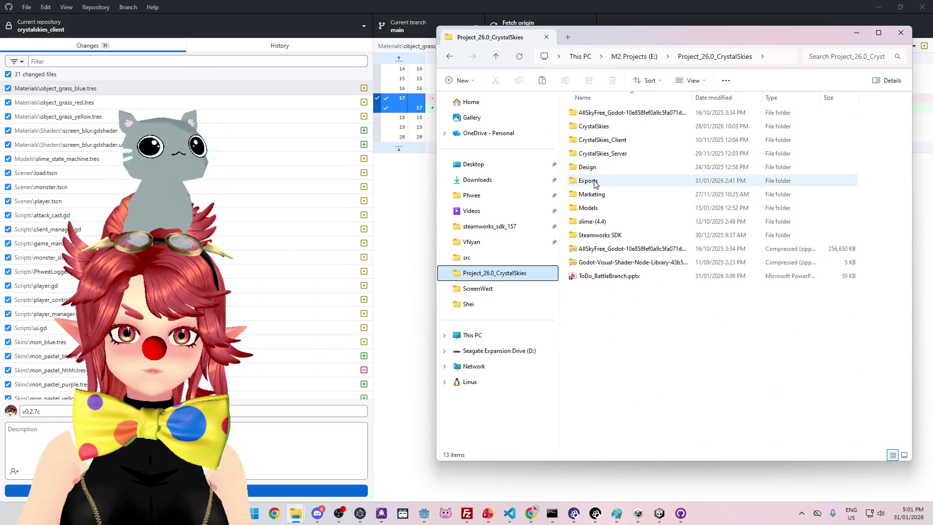
{"action": "double_click", "coordinate": [590, 181]}
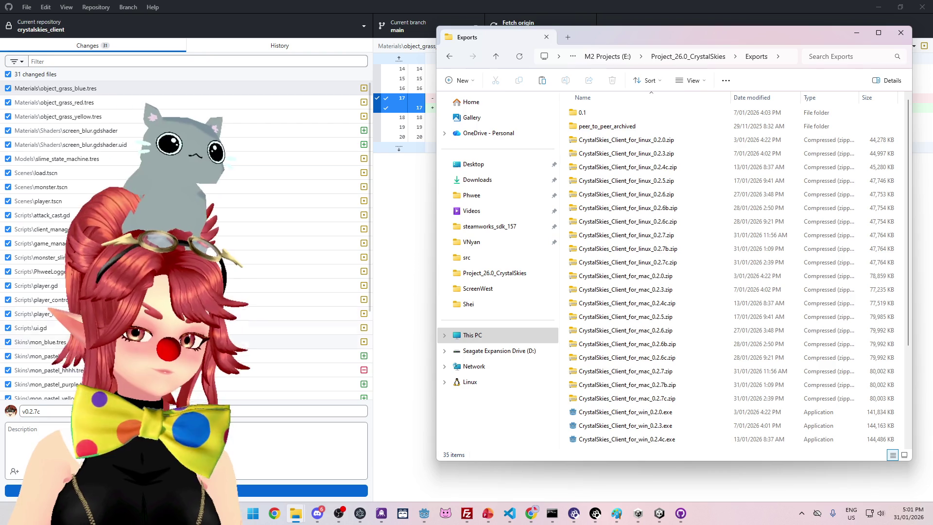
{"action": "left_click", "coordinate": [44, 228]}
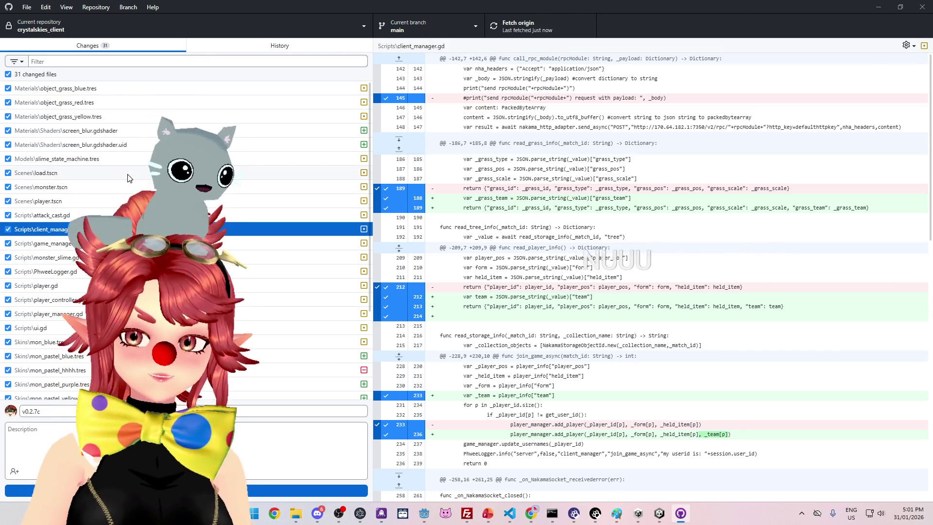
Step: Check the screen_blur.gdshader and PhweeLogger.gd diffs among the pending client changes
{"action": "left_click", "coordinate": [97, 130]}
{"action": "left_click", "coordinate": [49, 271]}
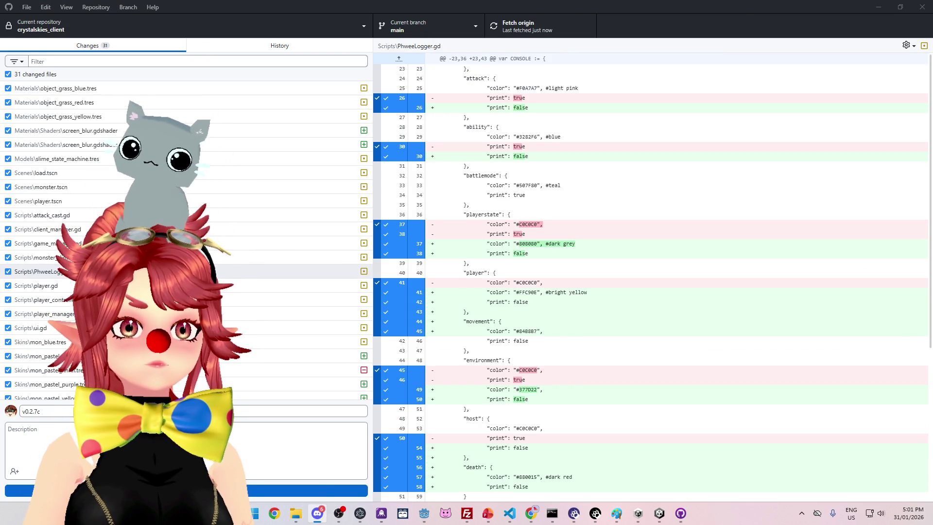
{"action": "left_click", "coordinate": [318, 513]}
{"action": "scroll", "coordinate": [589, 243], "scroll_direction": "up", "scroll_amount": 4}
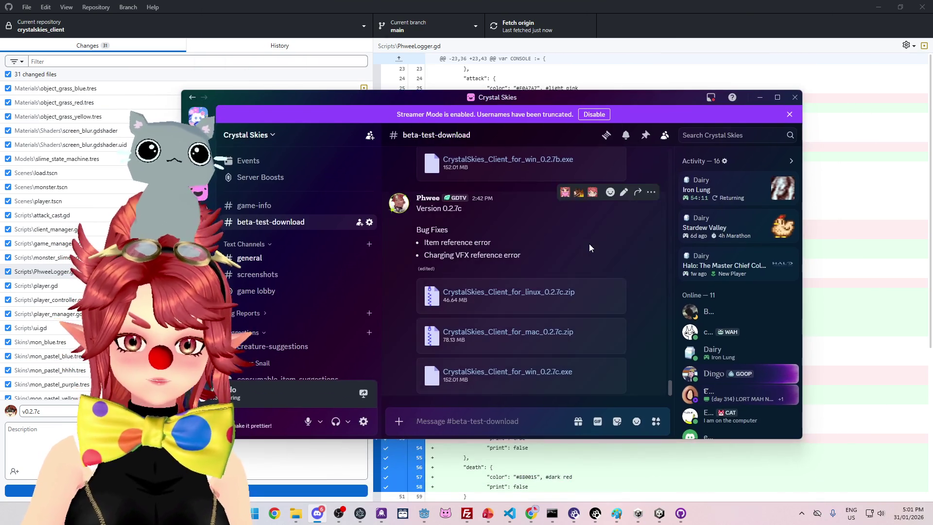
Step: Read through the 0.2.7, 0.2.7b and 0.2.7c posts in #beta-test-download, then return to GitHub Desktop
{"action": "scroll", "coordinate": [572, 268], "scroll_direction": "up", "scroll_amount": 5}
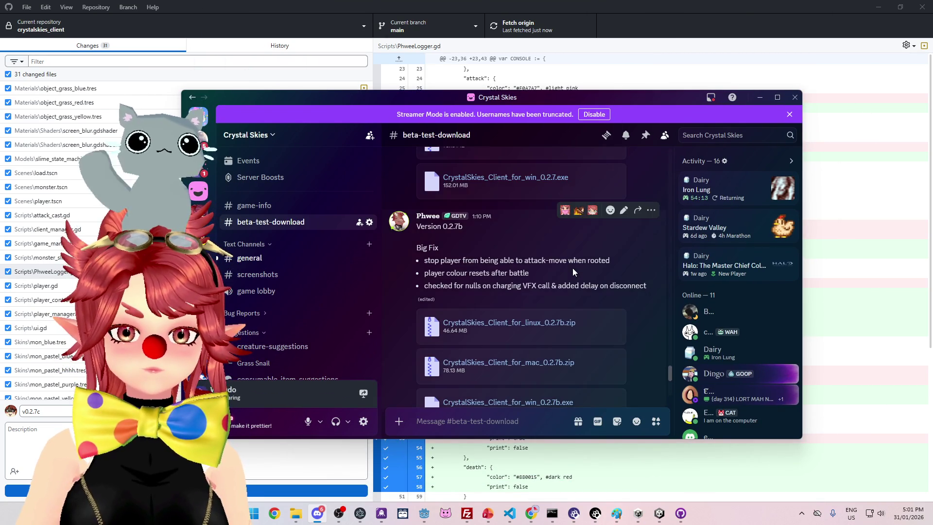
{"action": "scroll", "coordinate": [572, 268], "scroll_direction": "up", "scroll_amount": 3}
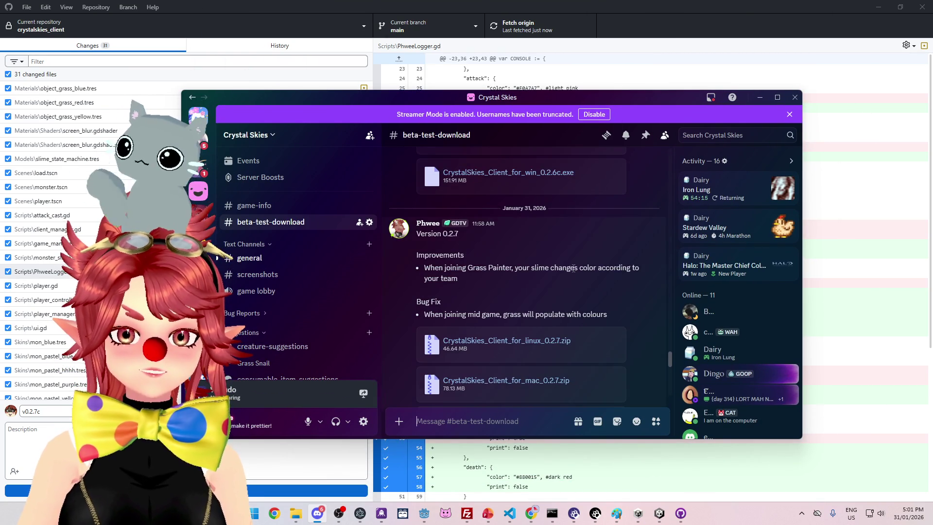
{"action": "scroll", "coordinate": [572, 268], "scroll_direction": "down", "scroll_amount": 7}
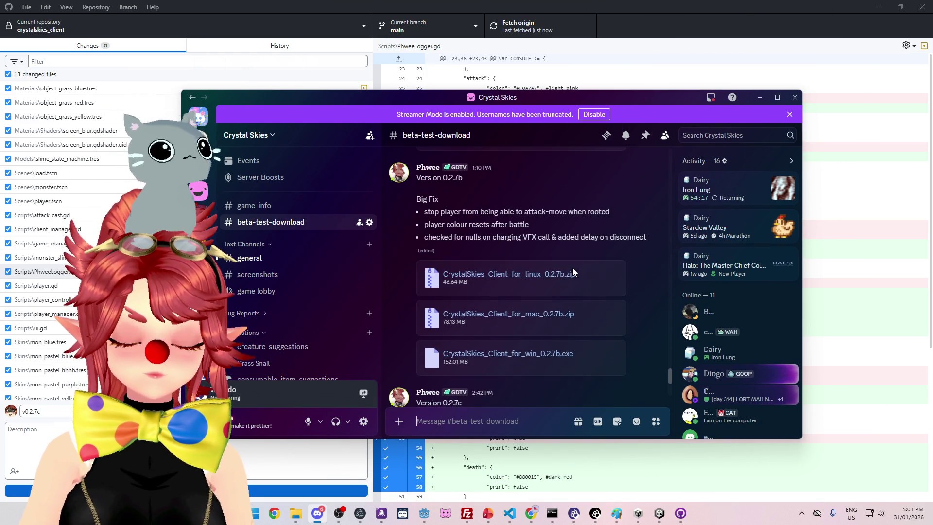
{"action": "scroll", "coordinate": [572, 223], "scroll_direction": "down", "scroll_amount": 5}
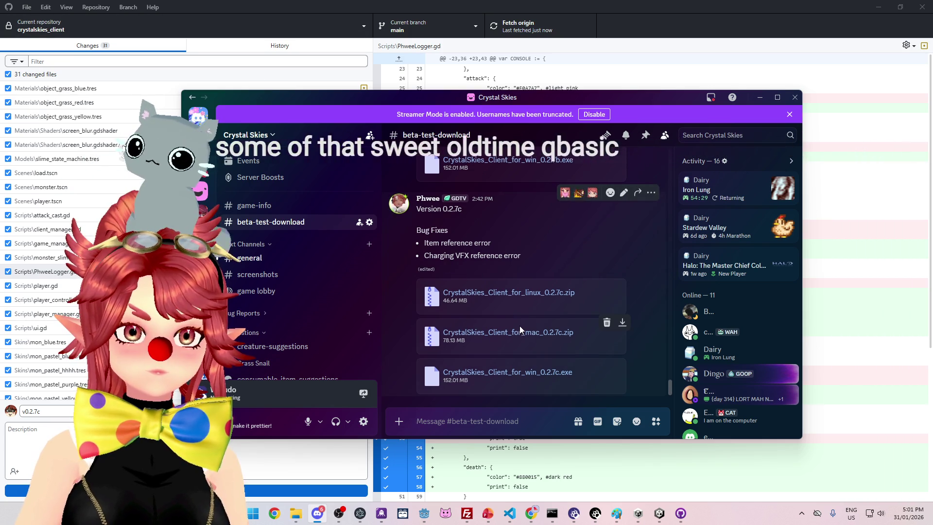
{"action": "scroll", "coordinate": [520, 330], "scroll_direction": "up", "scroll_amount": 2}
{"action": "scroll", "coordinate": [519, 325], "scroll_direction": "up", "scroll_amount": 3}
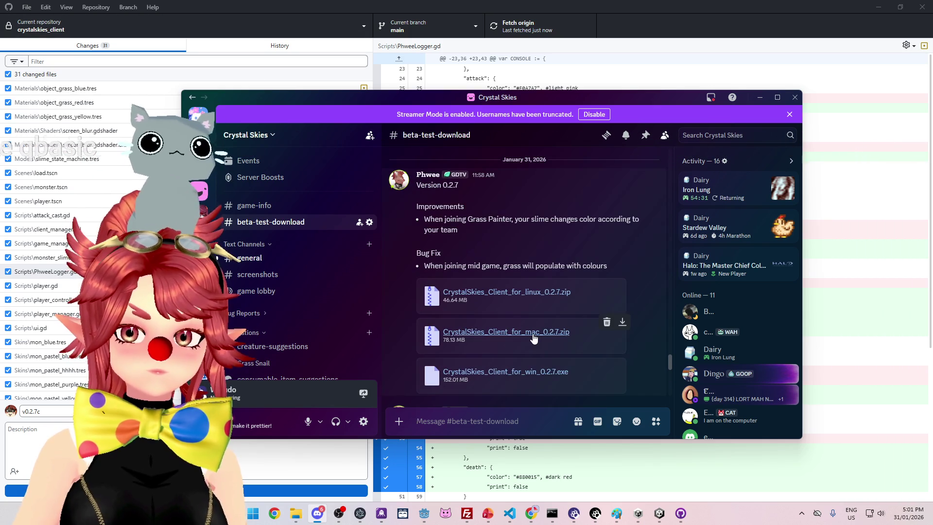
{"action": "scroll", "coordinate": [534, 336], "scroll_direction": "down", "scroll_amount": 10}
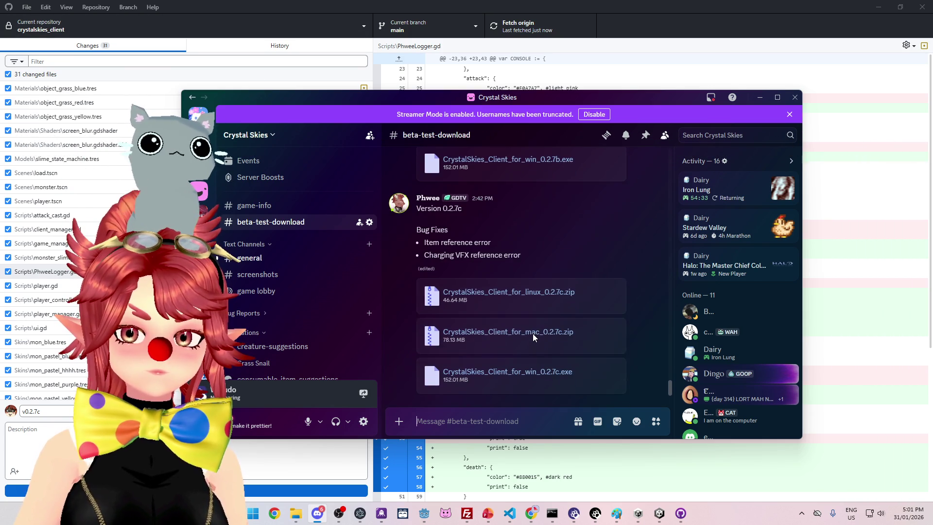
{"action": "scroll", "coordinate": [531, 287], "scroll_direction": "up", "scroll_amount": 5}
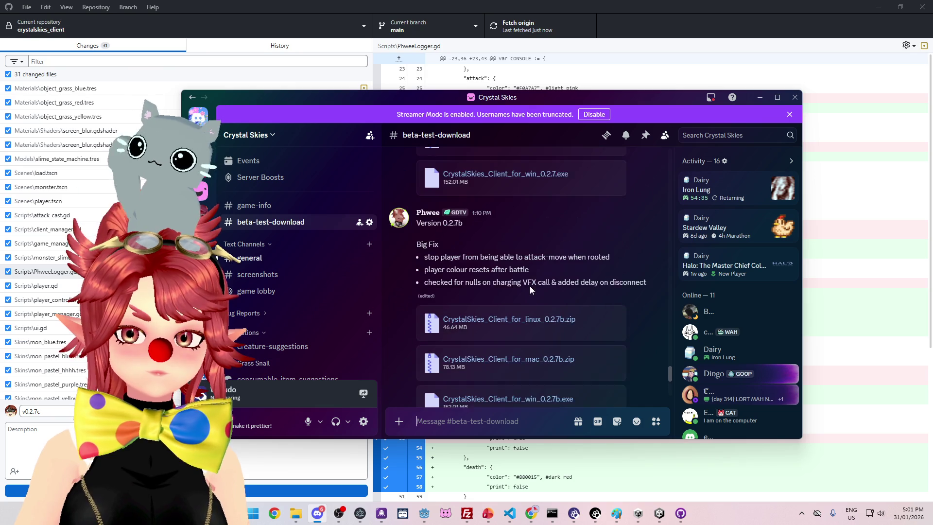
{"action": "scroll", "coordinate": [531, 286], "scroll_direction": "up", "scroll_amount": 5}
{"action": "key", "text": "alt+Tab"}
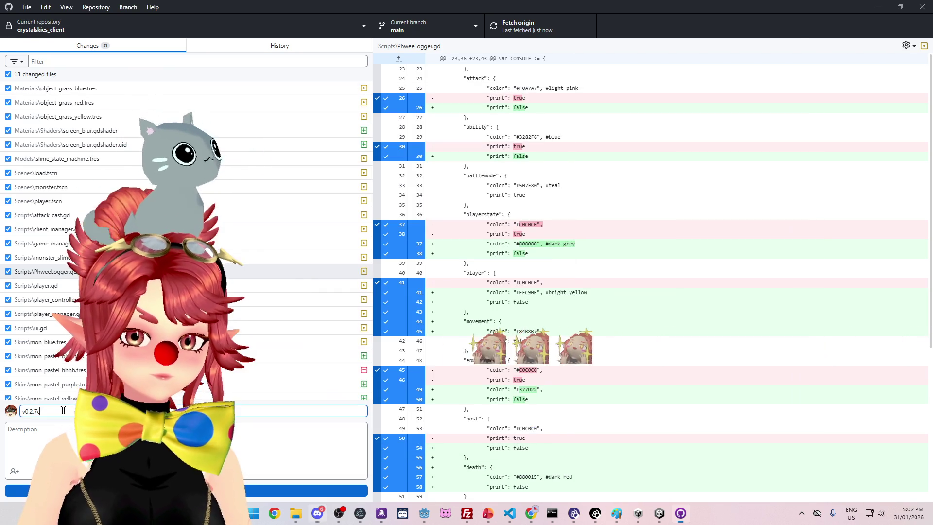
Step: Commit the 31 client files to main as 'v0.2.7c - fixed grass' and push to origin
{"action": "type", "text": " - fixed grass"}
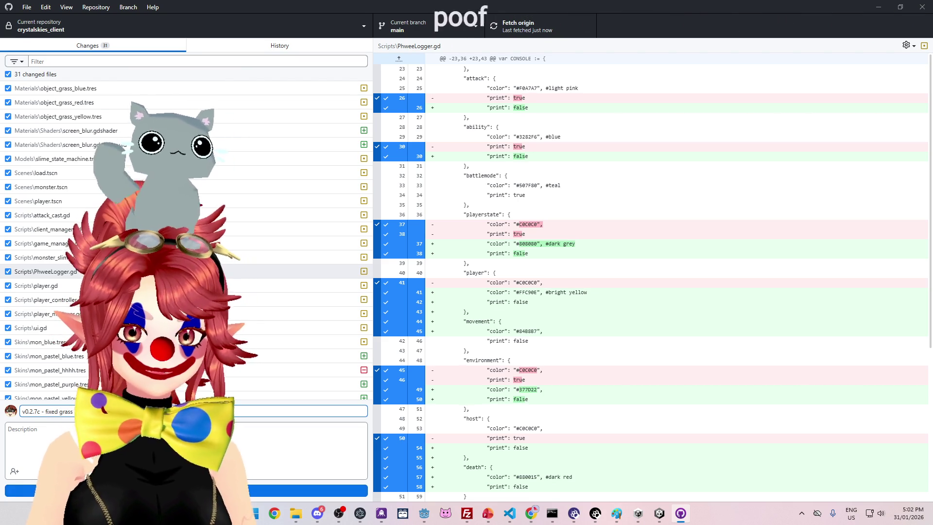
{"action": "key", "text": "ctrl+Return"}
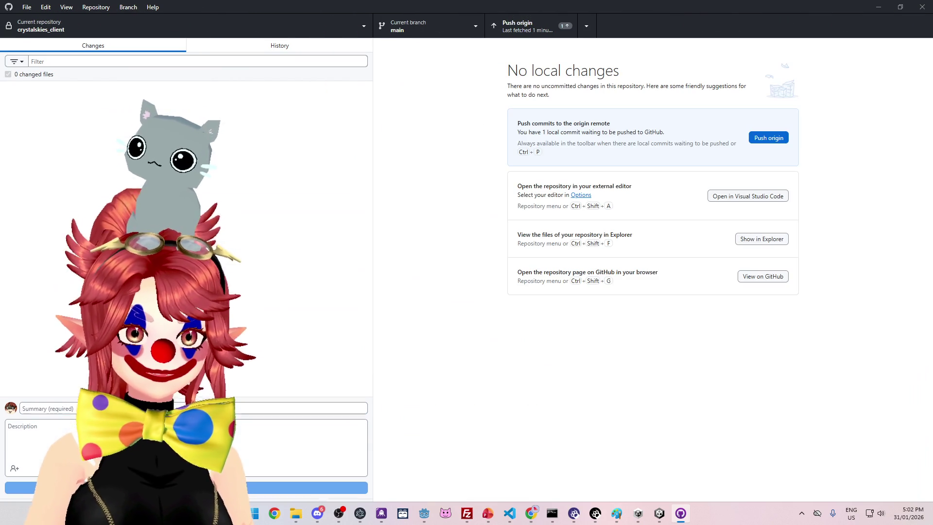
{"action": "left_click", "coordinate": [534, 32]}
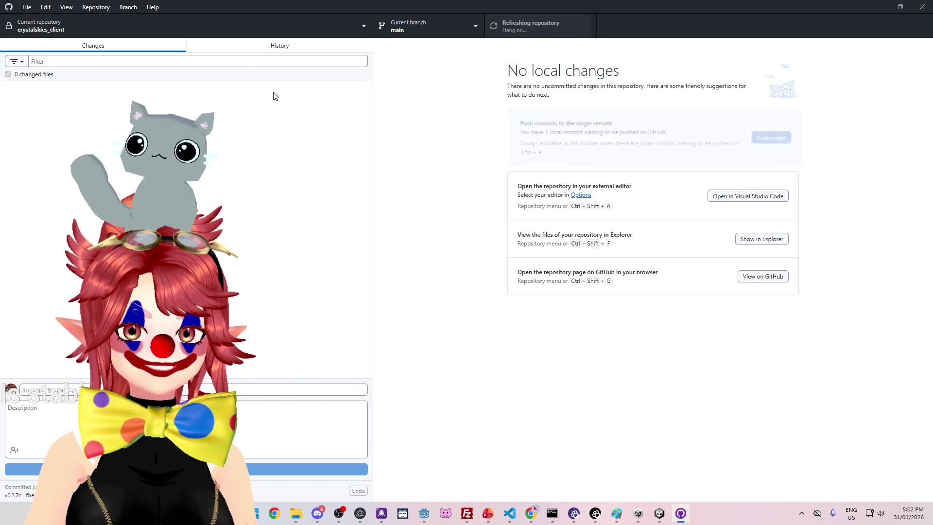
{"action": "left_click", "coordinate": [265, 29]}
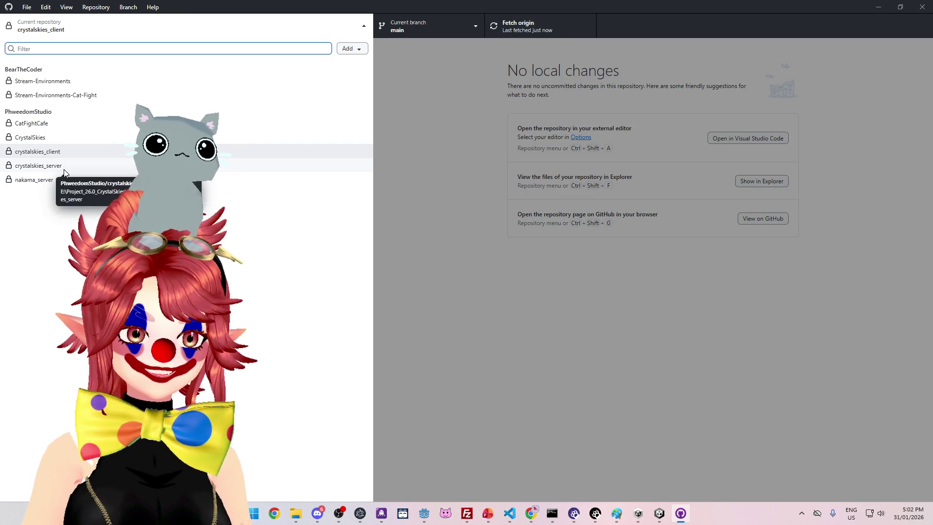
Step: Switch to nakama_server, commit its 3 files as 'v0.2.6c - grass paint' and push to origin
{"action": "left_click", "coordinate": [51, 166]}
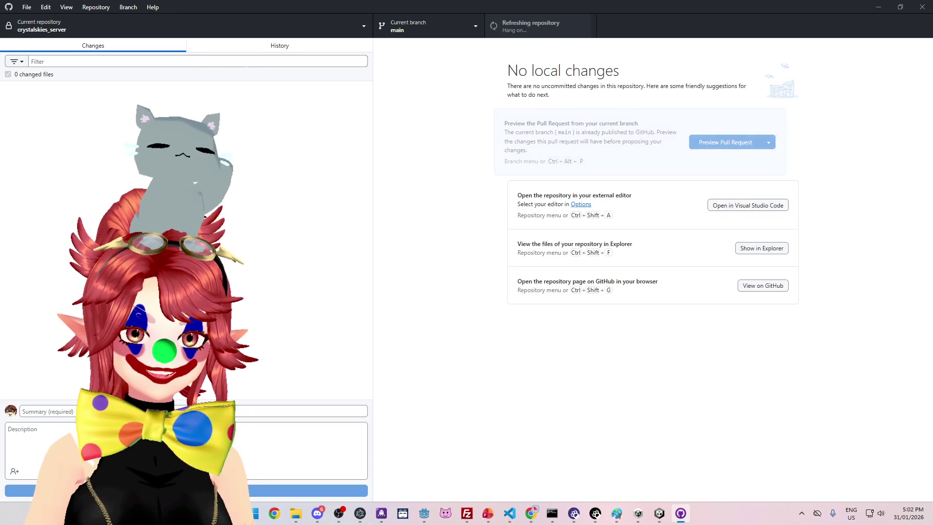
{"action": "left_click", "coordinate": [42, 26]}
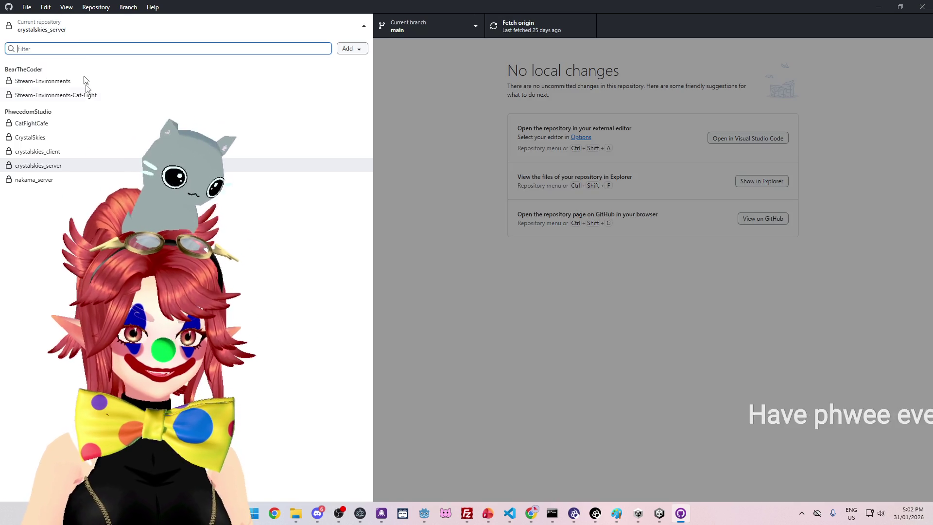
{"action": "left_click", "coordinate": [56, 180]}
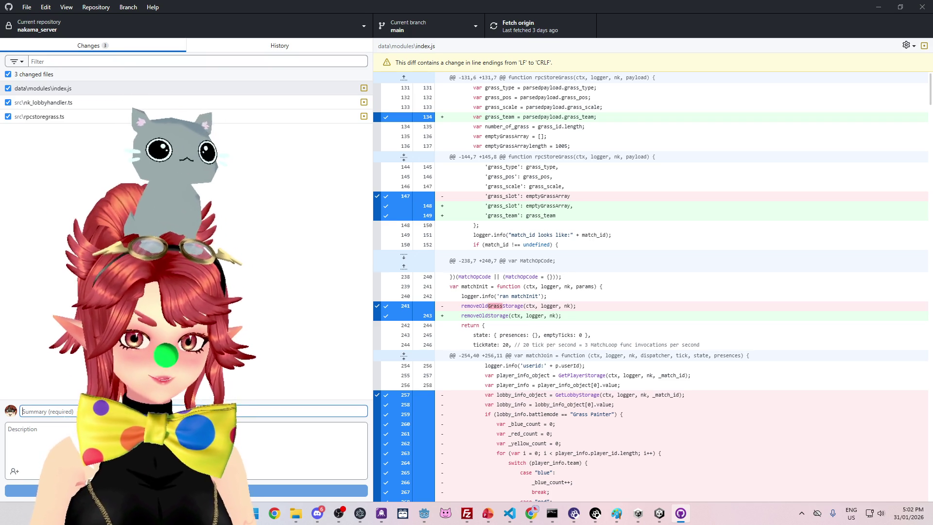
{"action": "type", "text": "v0.2.6c"}
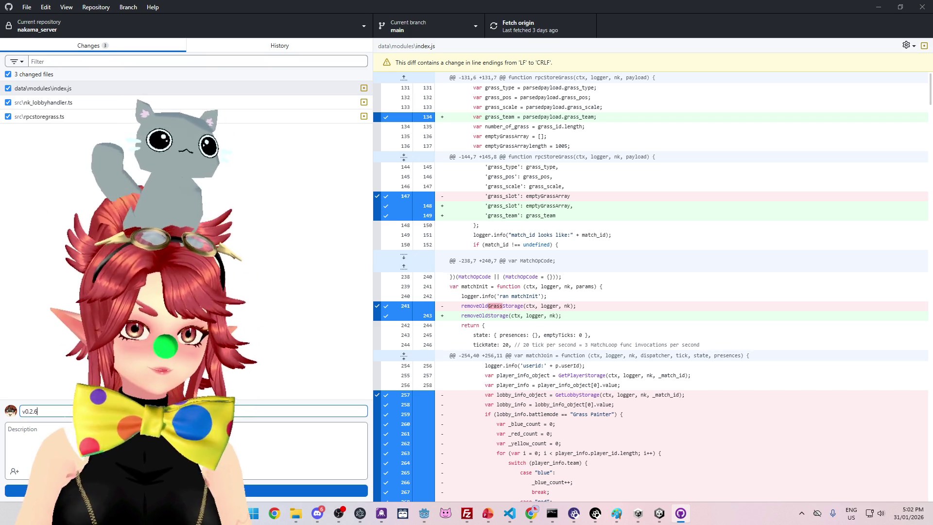
{"action": "type", "text": " - grass painte"}
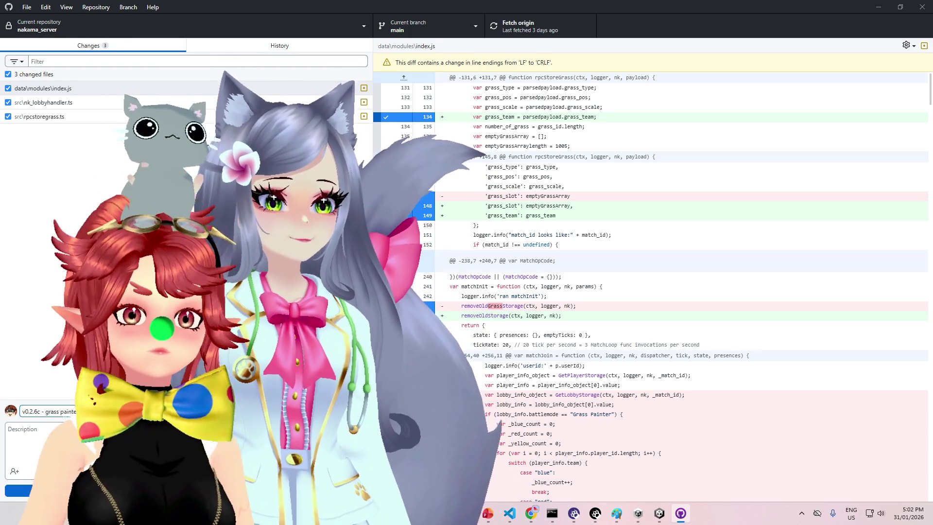
{"action": "key", "text": "ctrl+Return"}
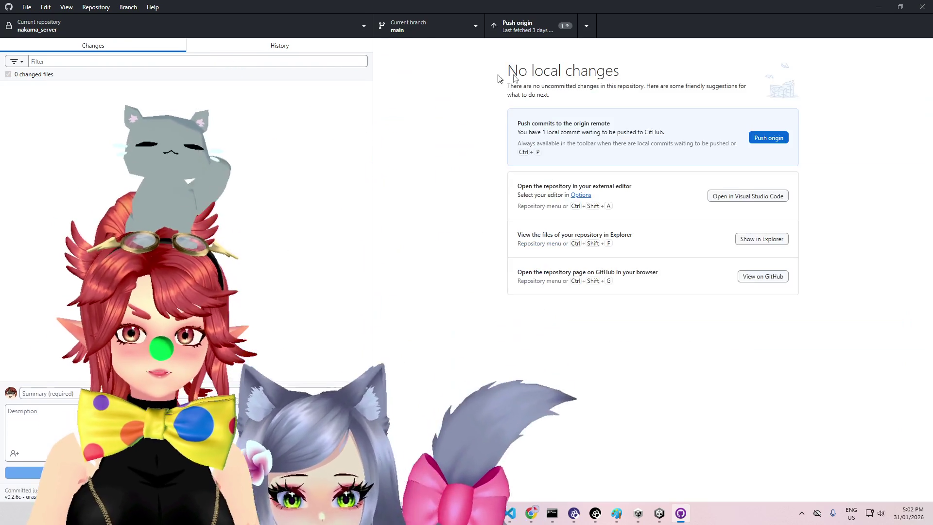
{"action": "left_click", "coordinate": [529, 22]}
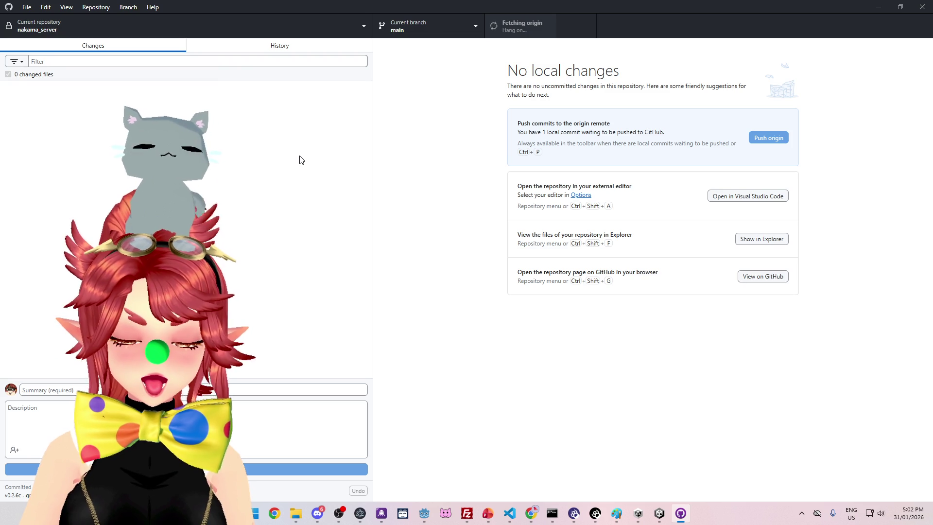
{"action": "key", "text": "alt+Tab"}
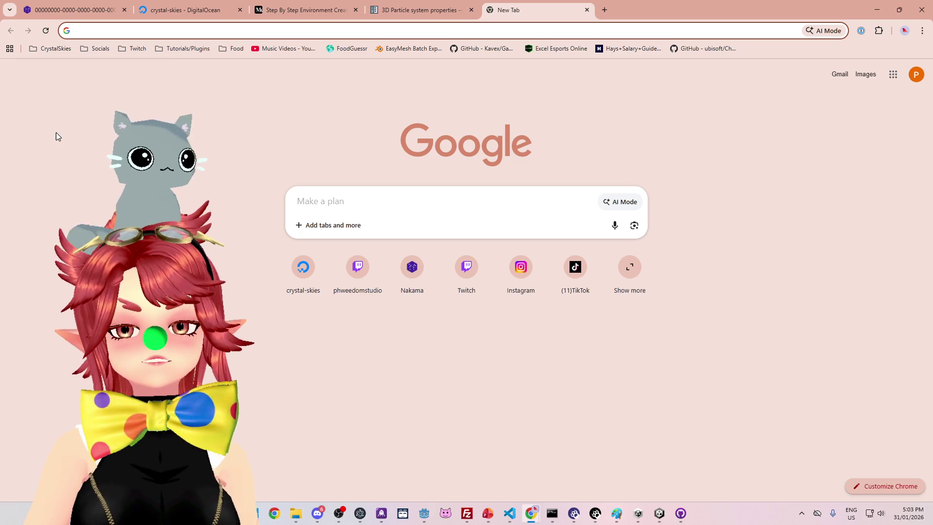
Step: Bring the ToDo_BattleBranch roadmap presentation in PowerPoint to the front
{"action": "left_click", "coordinate": [487, 513]}
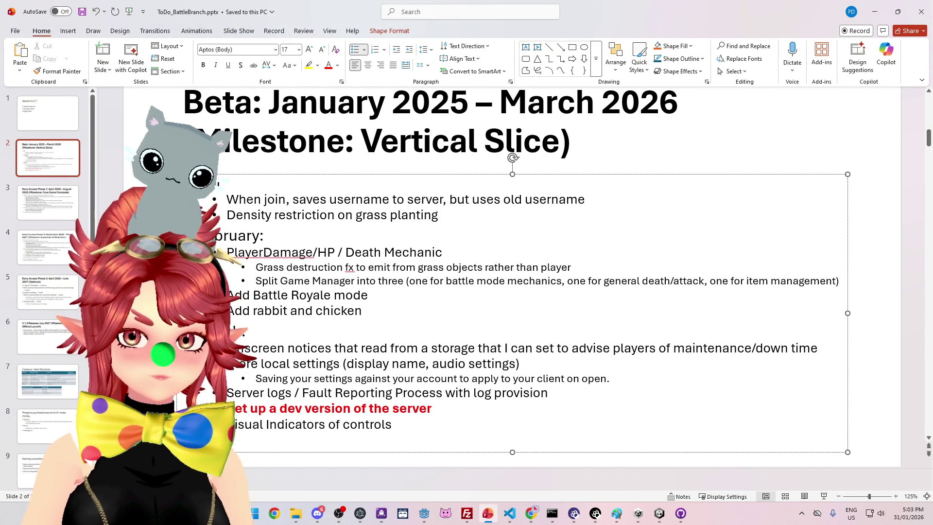
Step: Add a Leaf particles line under Jan, move the January tasks up and delete the Jan heading
{"action": "key", "text": "Return"}
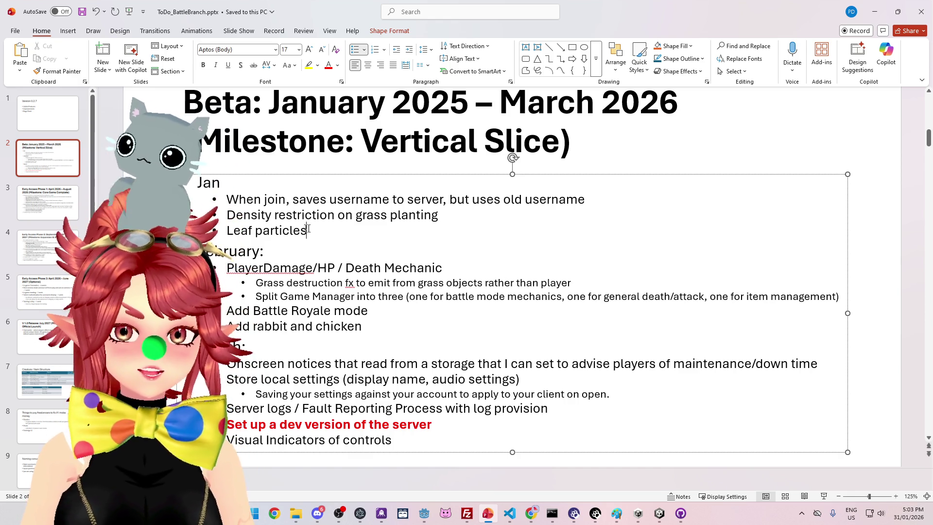
{"action": "left_click_drag", "start_coordinate": [311, 228], "coordinate": [226, 199]}
{"action": "key", "text": "ctrl+c"}
{"action": "key", "text": "BackSpace"}
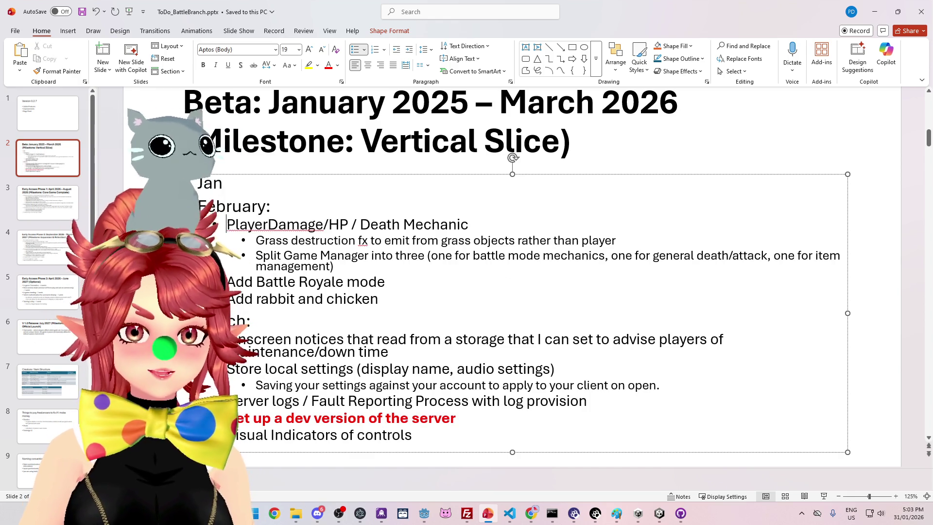
{"action": "key", "text": "ctrl+v"}
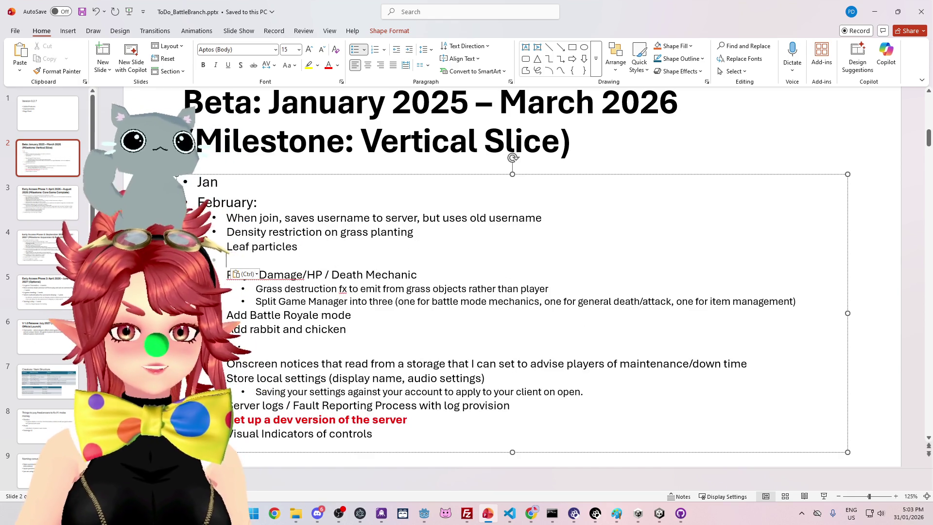
{"action": "key", "text": "BackSpace"}
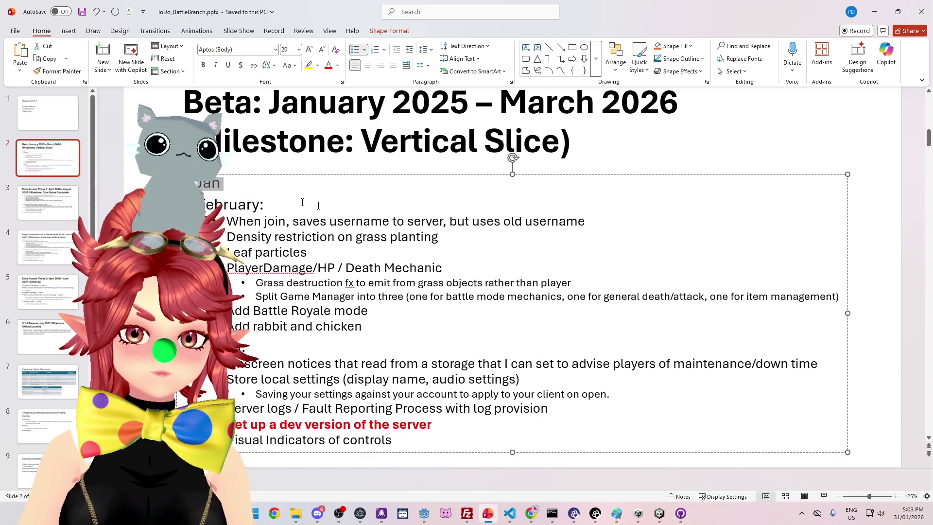
{"action": "key", "text": "BackSpace"}
Step: Move the three former January tasks, including Leaf particles, to follow Add rabbit and chicken
{"action": "left_click_drag", "start_coordinate": [239, 199], "coordinate": [305, 223]}
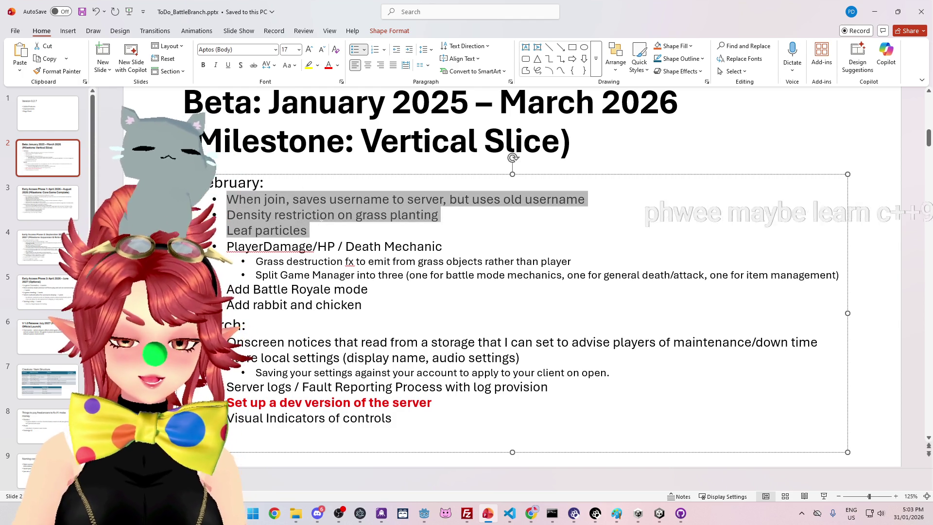
{"action": "key", "text": "BackSpace"}
{"action": "key", "text": "Return"}
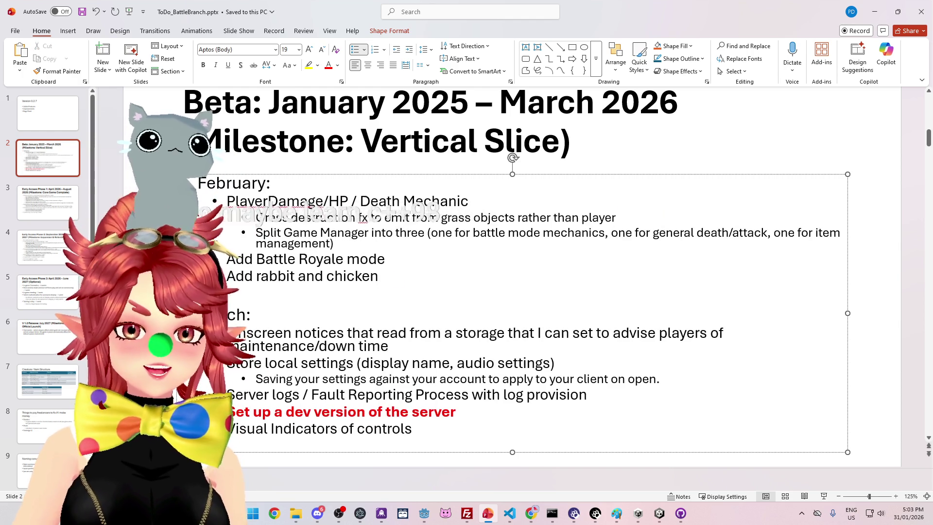
{"action": "key", "text": "ctrl+v"}
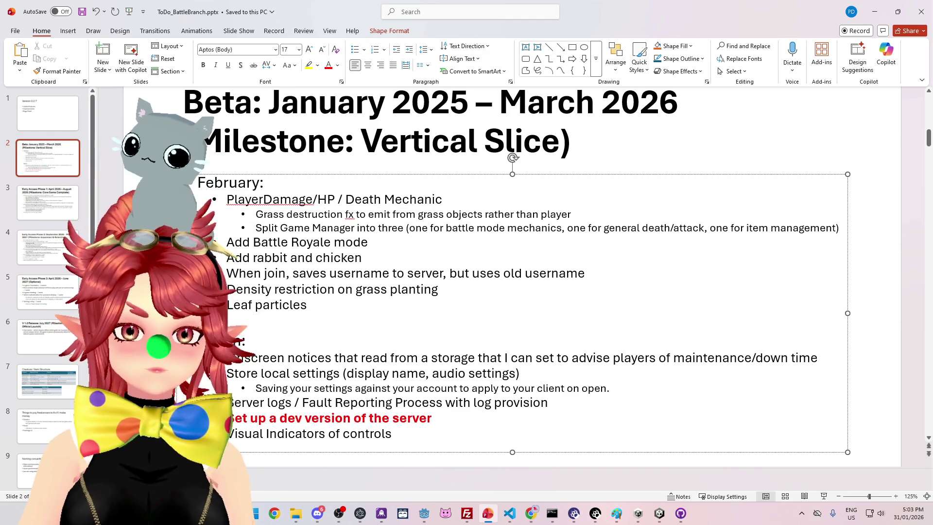
{"action": "key", "text": "BackSpace"}
{"action": "mouse_move", "coordinate": [235, 273]}
{"action": "left_mouse_down"}
{"action": "mouse_move", "coordinate": [335, 290]}
{"action": "mouse_move", "coordinate": [308, 305]}
{"action": "left_mouse_up"}
{"action": "key", "text": "Down"}
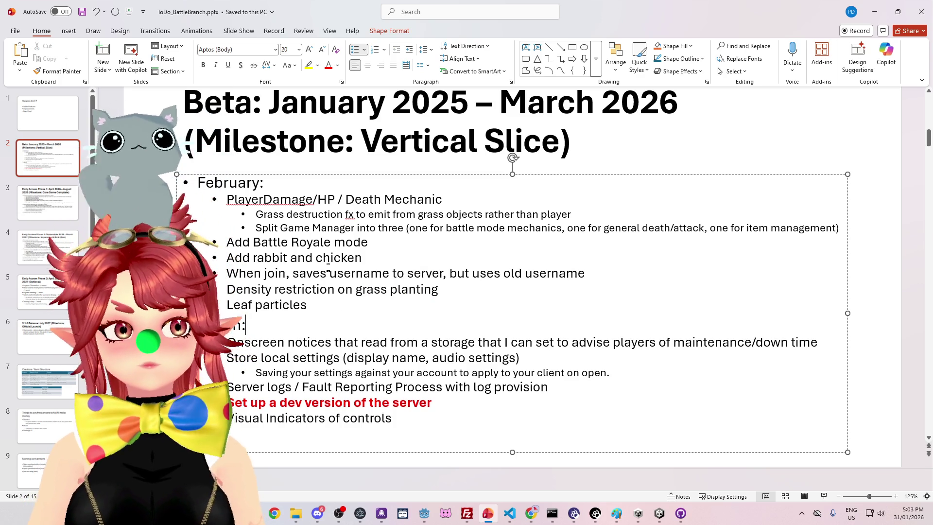
{"action": "key", "text": "Down"}
{"action": "key", "text": "Down"}
{"action": "key", "text": "Down"}
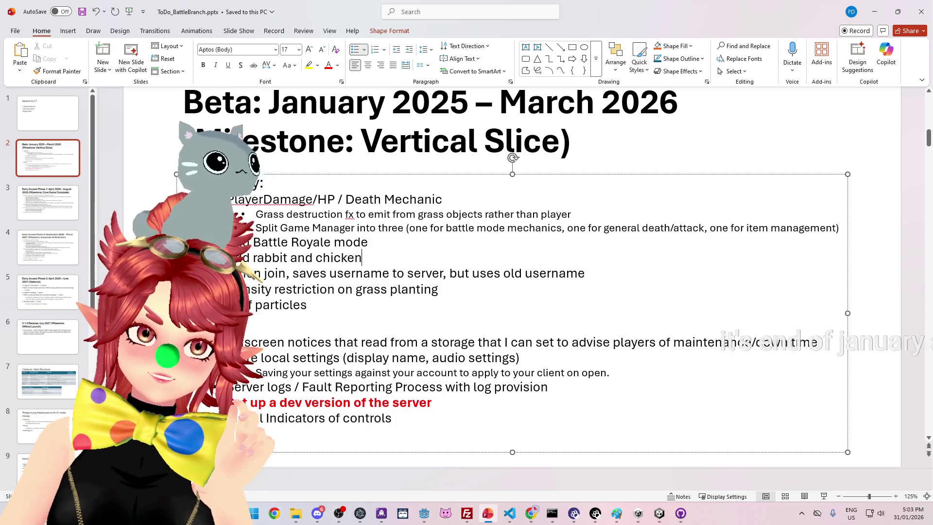
Step: Shorten the bullet to 'Add rabbit' and put the When join task back on its own line
{"action": "triple_click", "coordinate": [233, 258]}
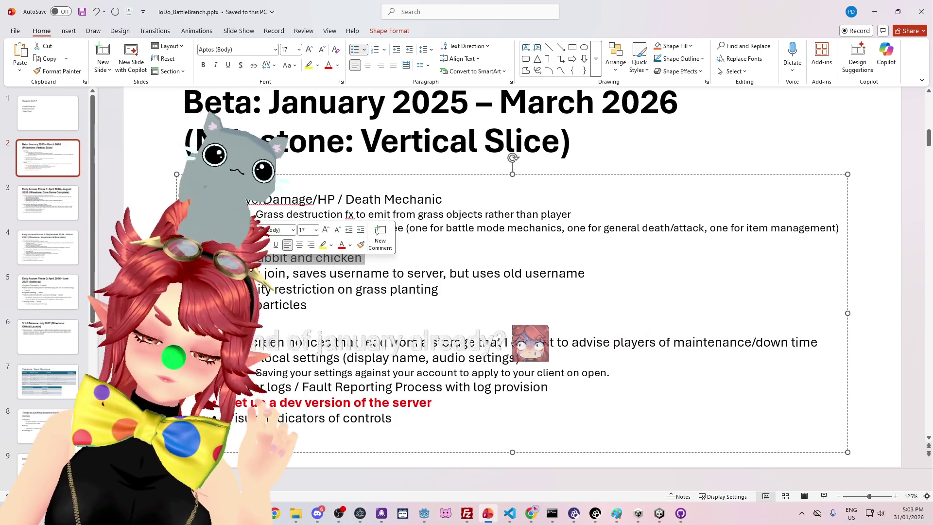
{"action": "left_click", "coordinate": [340, 257]}
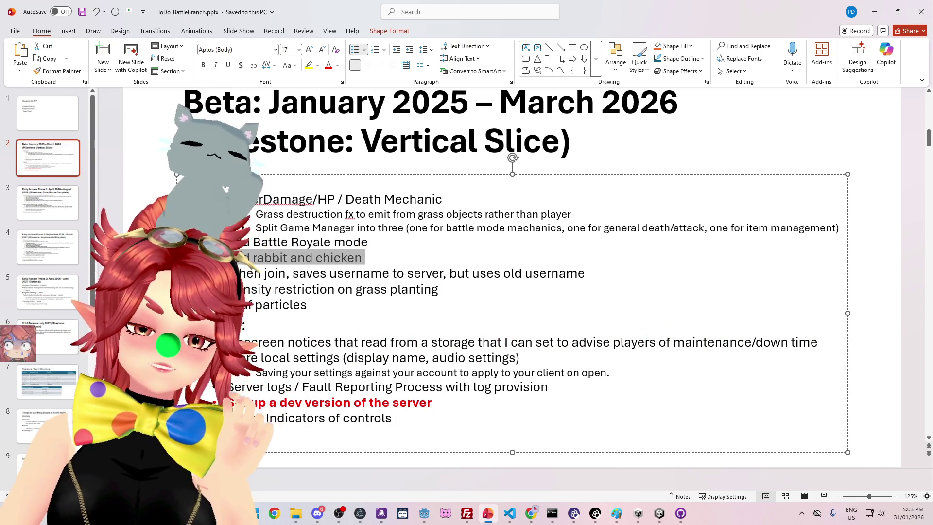
{"action": "triple_click", "coordinate": [256, 261]}
{"action": "left_click", "coordinate": [280, 259]}
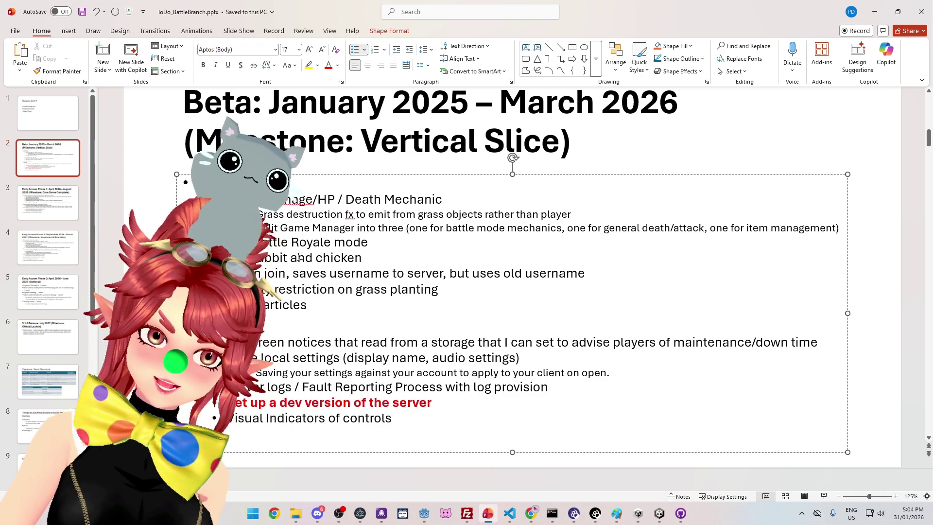
{"action": "key", "text": "BackSpace"}
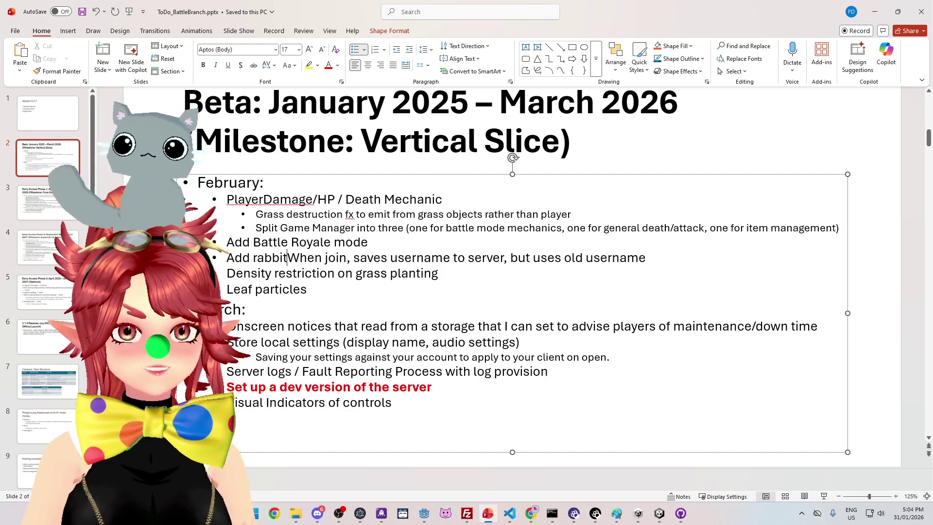
{"action": "key", "text": "Return"}
{"action": "key", "text": "Return"}
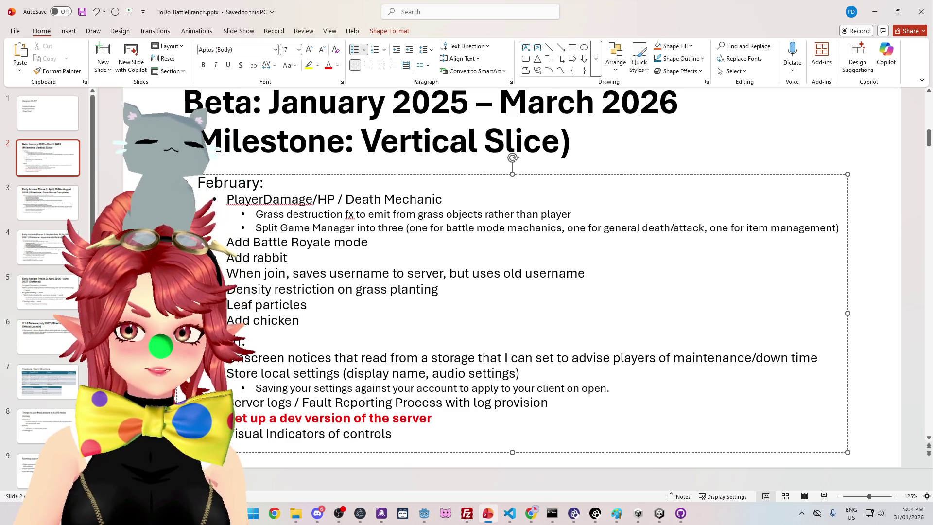
{"action": "scroll", "coordinate": [584, 270], "scroll_direction": "down", "scroll_amount": 3}
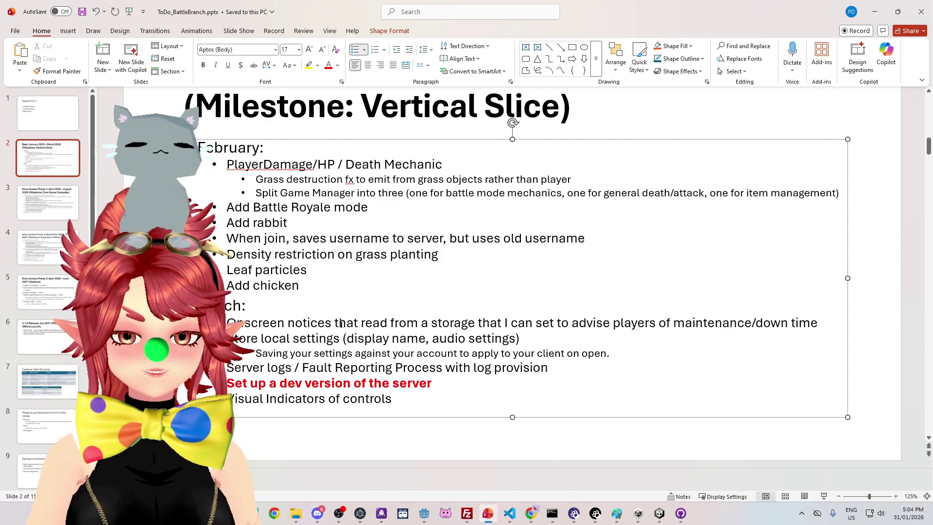
Step: In Chrome, open the stream's own Twitch channel page from the Twitch bookmarks folder
{"action": "mouse_move", "coordinate": [531, 513]}
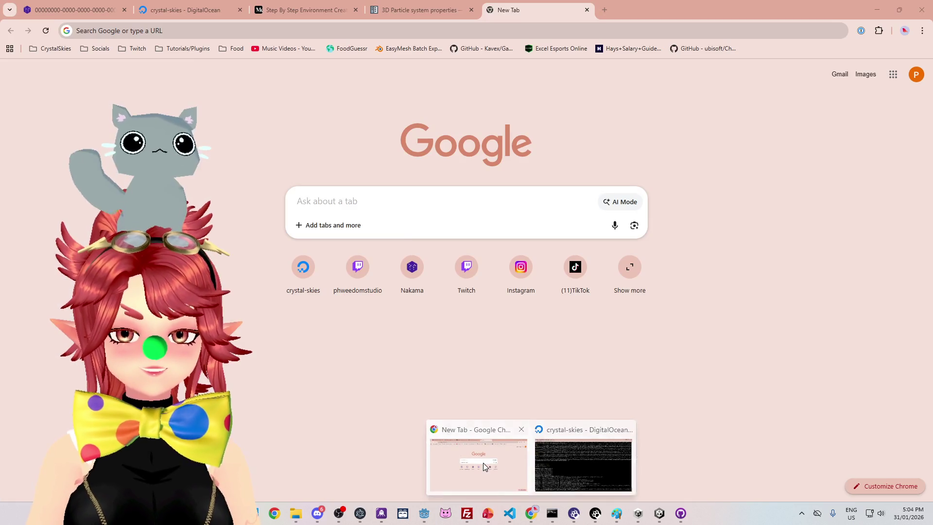
{"action": "left_click", "coordinate": [483, 462]}
{"action": "left_click", "coordinate": [133, 48]}
{"action": "left_click", "coordinate": [132, 49]}
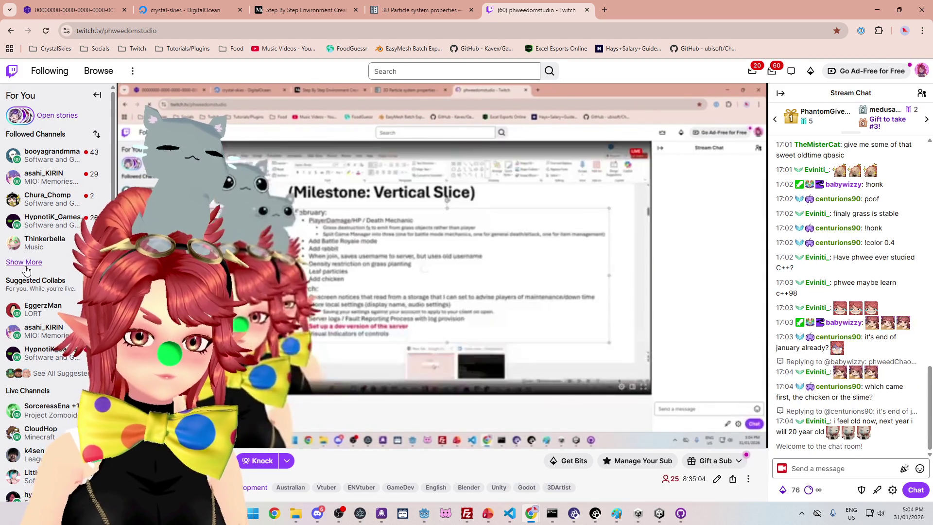
Step: Expand the Followed Channels list with Show More and scroll through it
{"action": "left_click", "coordinate": [30, 262]}
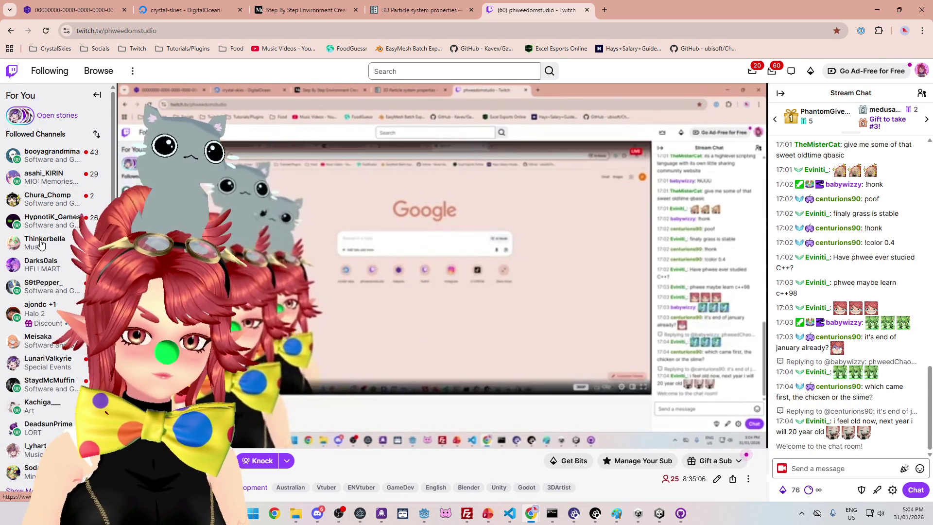
{"action": "scroll", "coordinate": [54, 251], "scroll_direction": "down", "scroll_amount": 1}
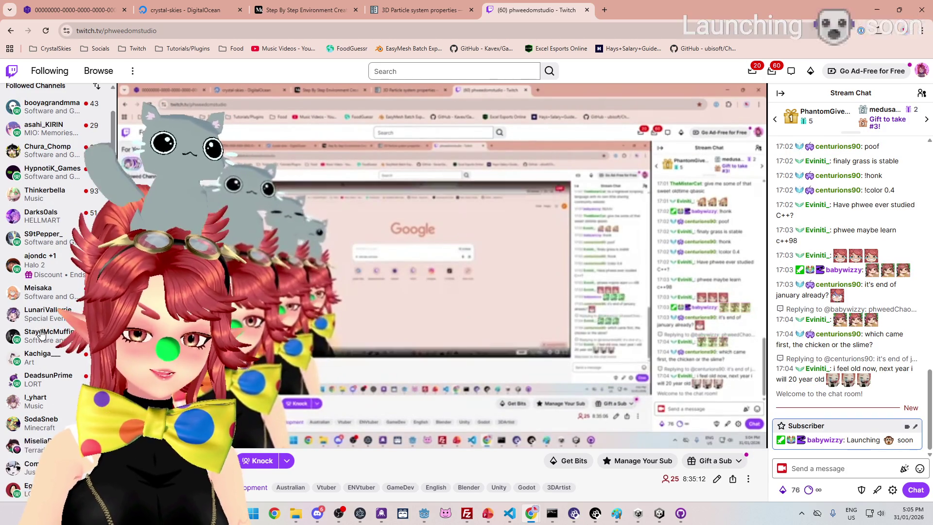
{"action": "scroll", "coordinate": [43, 336], "scroll_direction": "down", "scroll_amount": 1}
{"action": "scroll", "coordinate": [41, 334], "scroll_direction": "down", "scroll_amount": 2}
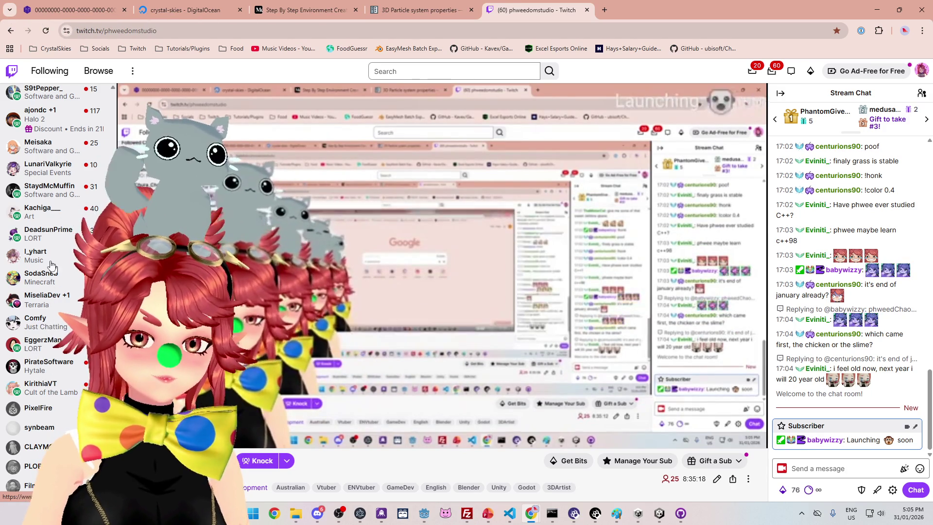
{"action": "scroll", "coordinate": [58, 304], "scroll_direction": "up", "scroll_amount": 1}
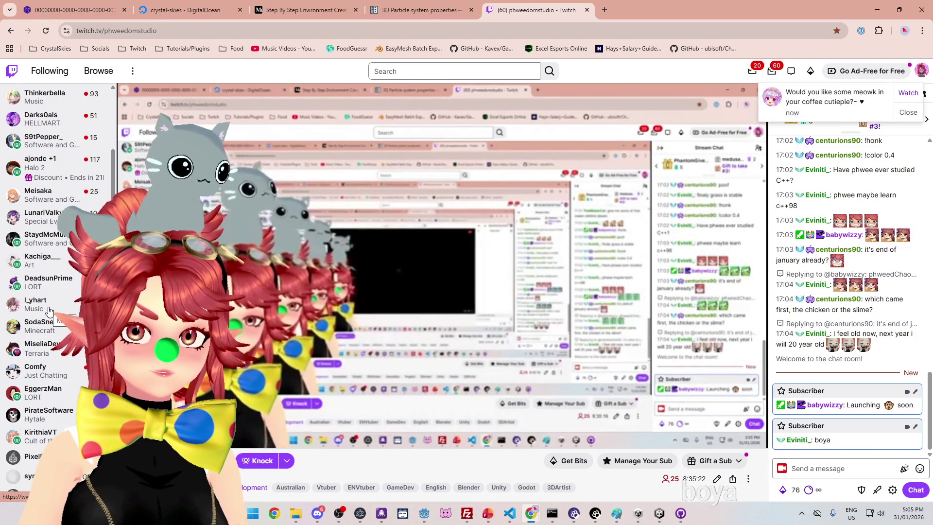
{"action": "scroll", "coordinate": [48, 306], "scroll_direction": "up", "scroll_amount": 2}
{"action": "scroll", "coordinate": [48, 302], "scroll_direction": "up", "scroll_amount": 1}
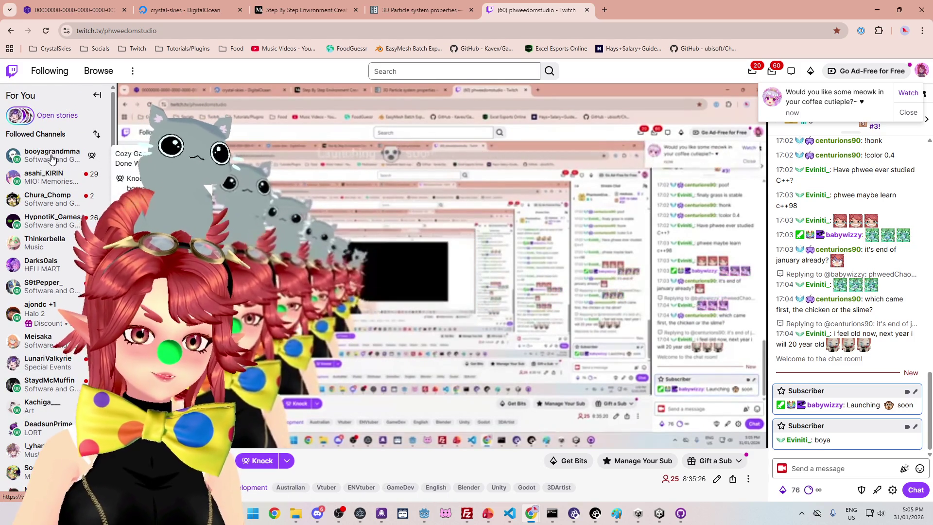
{"action": "key", "text": "alt+Tab"}
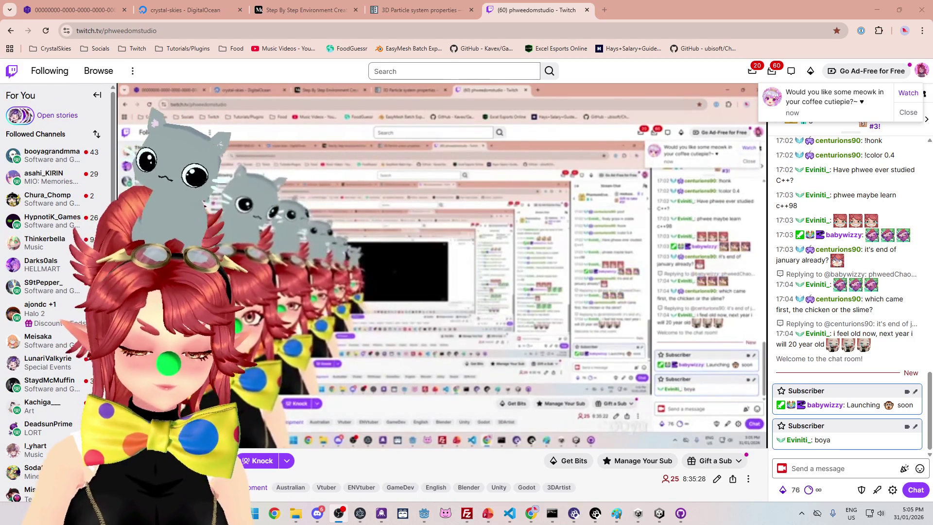